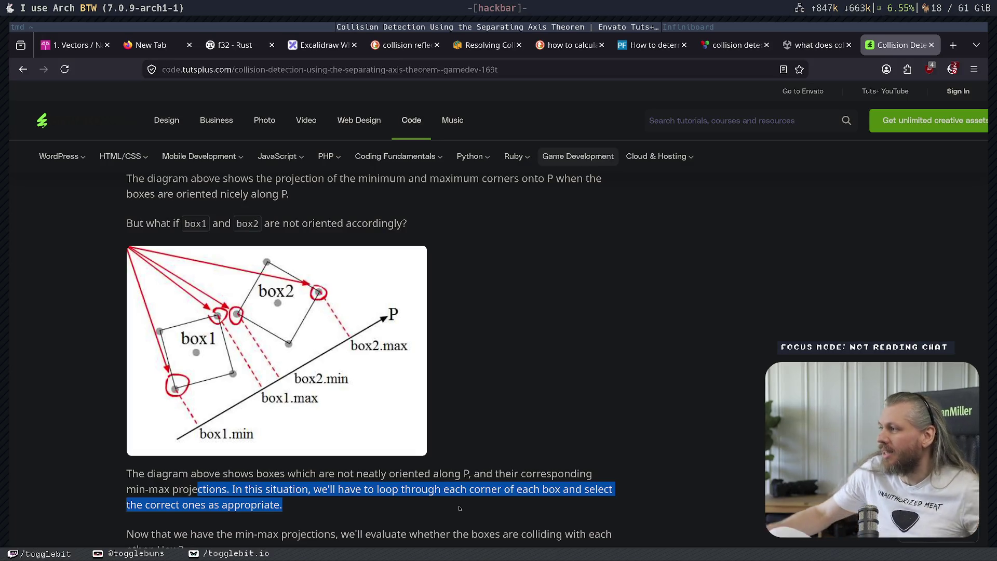
Read down past the rotated-boxes diagram, highlighting the sentence about min-max projections.
click(492, 285)
scroll(583, 335, down, 3)
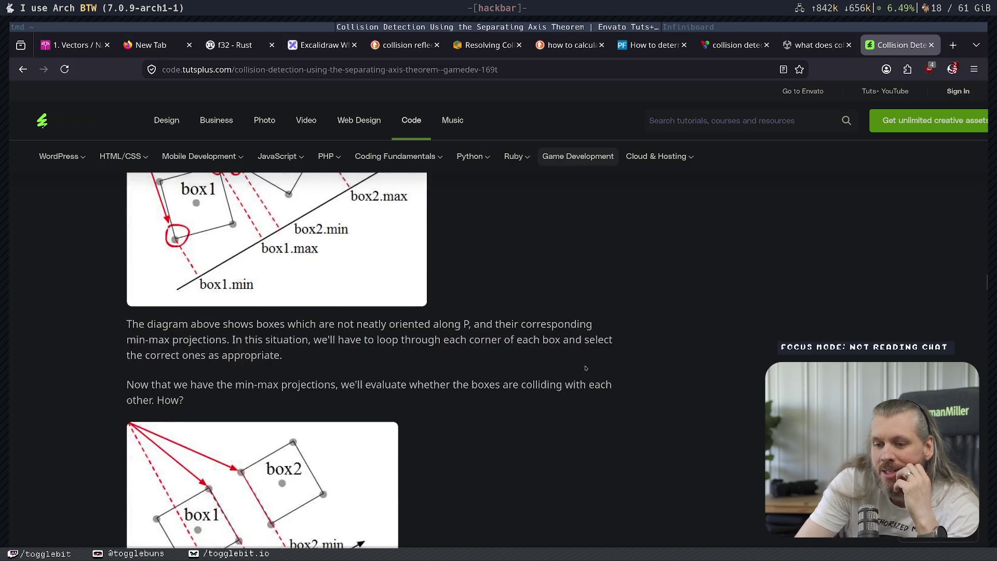
scroll(196, 336, down, 2)
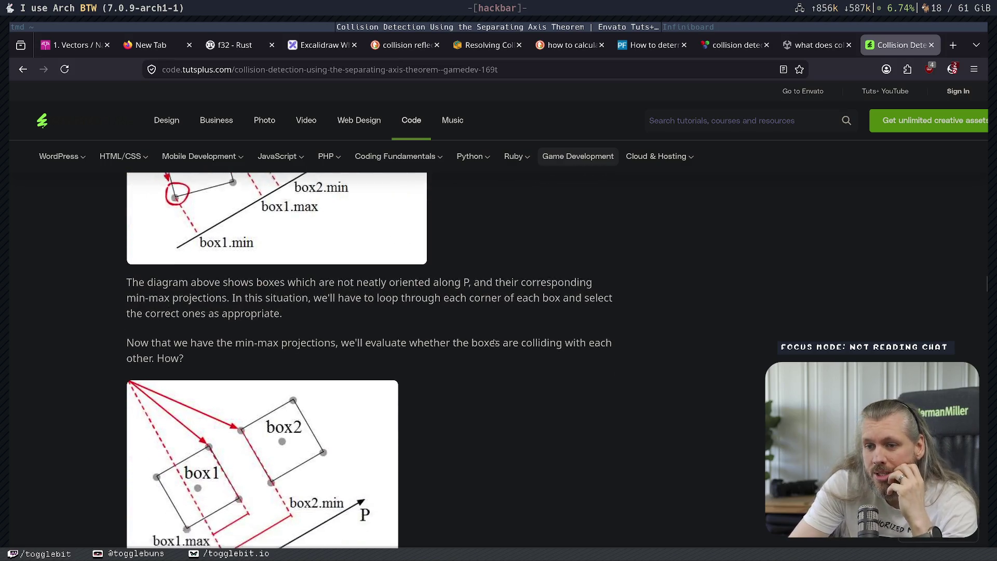
drag(173, 306, 576, 311)
click(395, 304)
click(576, 310)
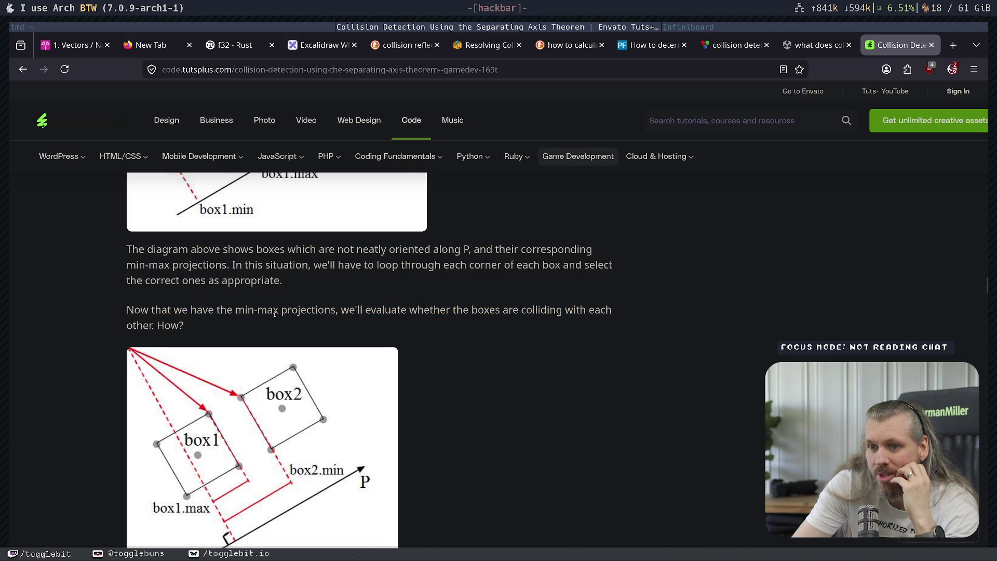
scroll(338, 324, down, 2)
scroll(364, 353, up, 4)
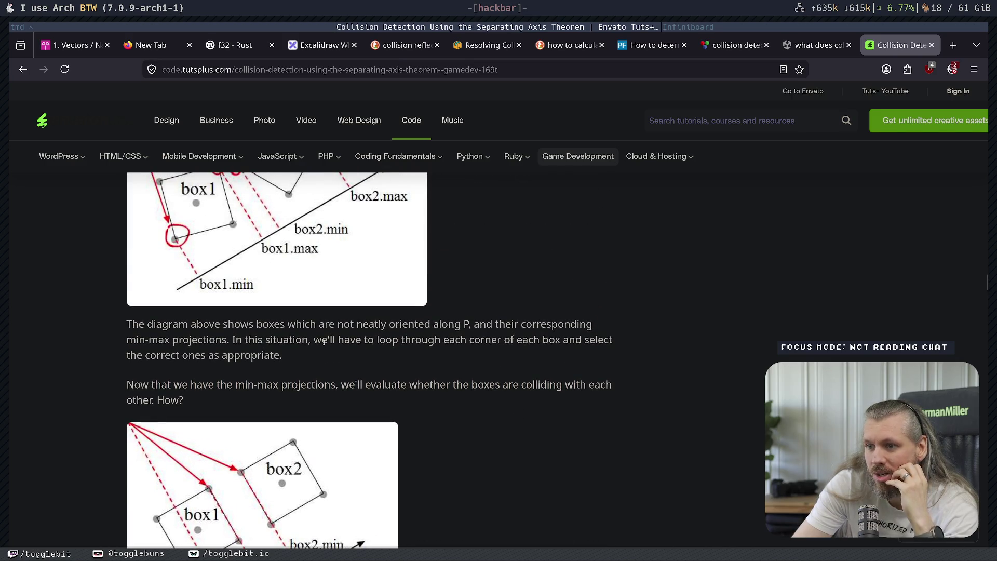
Highlight the corner-looping and collision-check sentences, then continue to the box1.max/box2.min gap figure.
drag(321, 340, 576, 341)
click(558, 349)
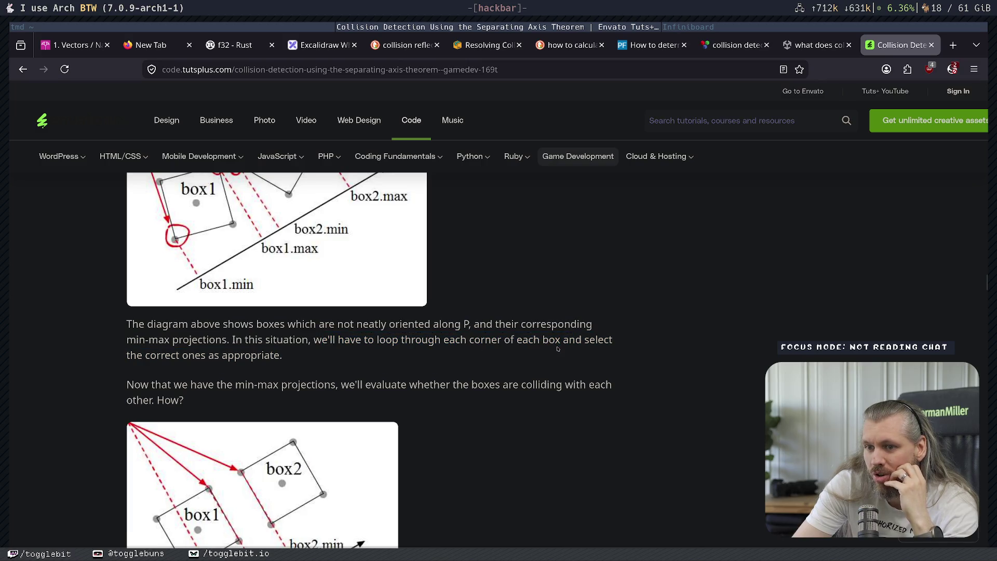
scroll(212, 345, down, 1)
scroll(208, 353, up, 3)
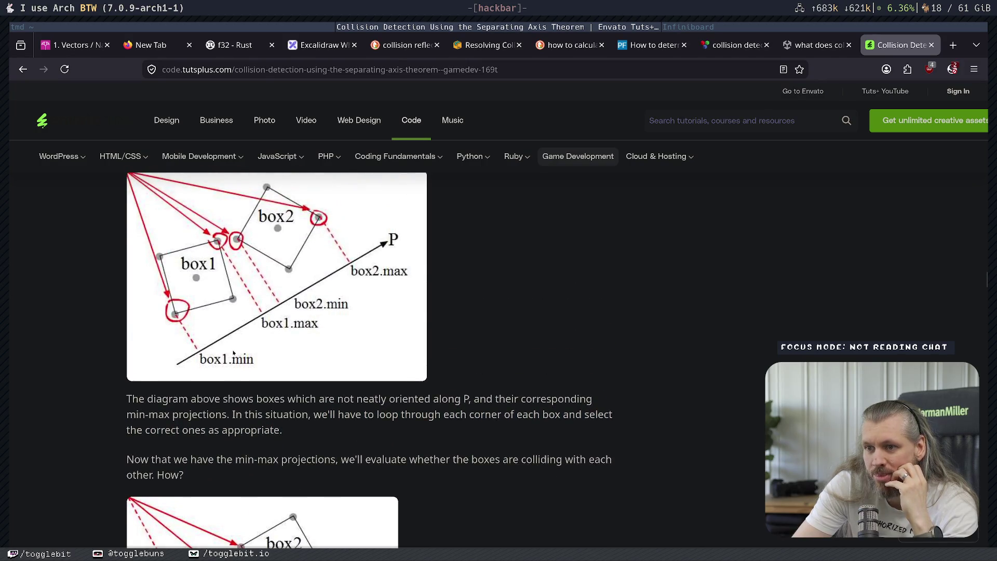
scroll(181, 386, down, 2)
drag(188, 386, 548, 382)
scroll(519, 374, down, 3)
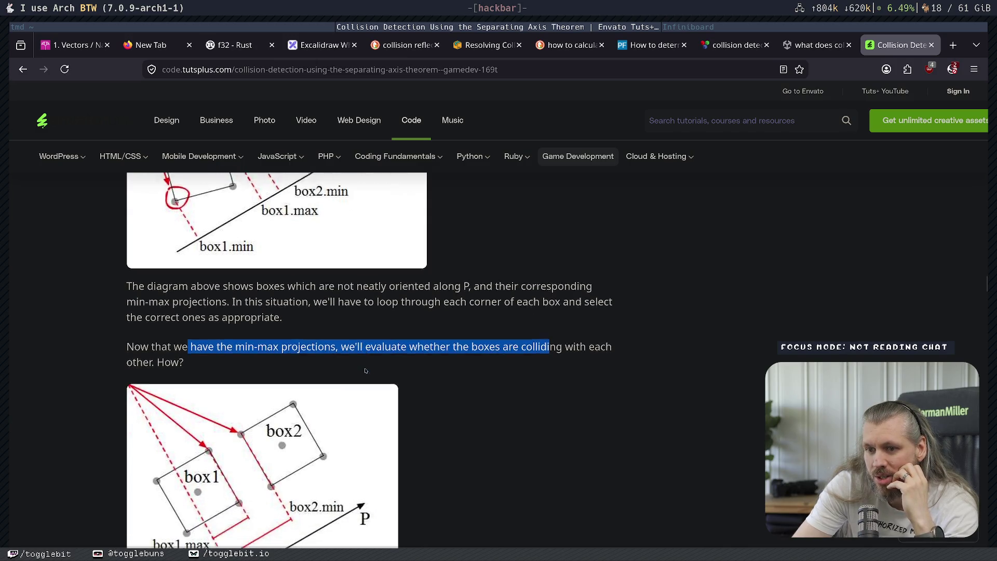
scroll(379, 334, down, 5)
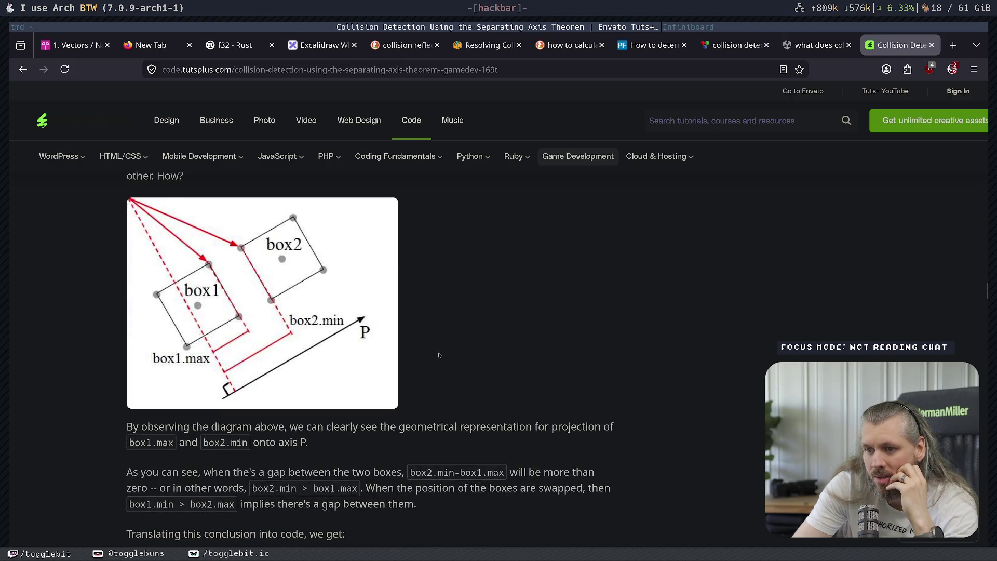
Highlight the gap explanation and the phrase about projecting onto axis P.
drag(133, 427, 627, 427)
click(154, 458)
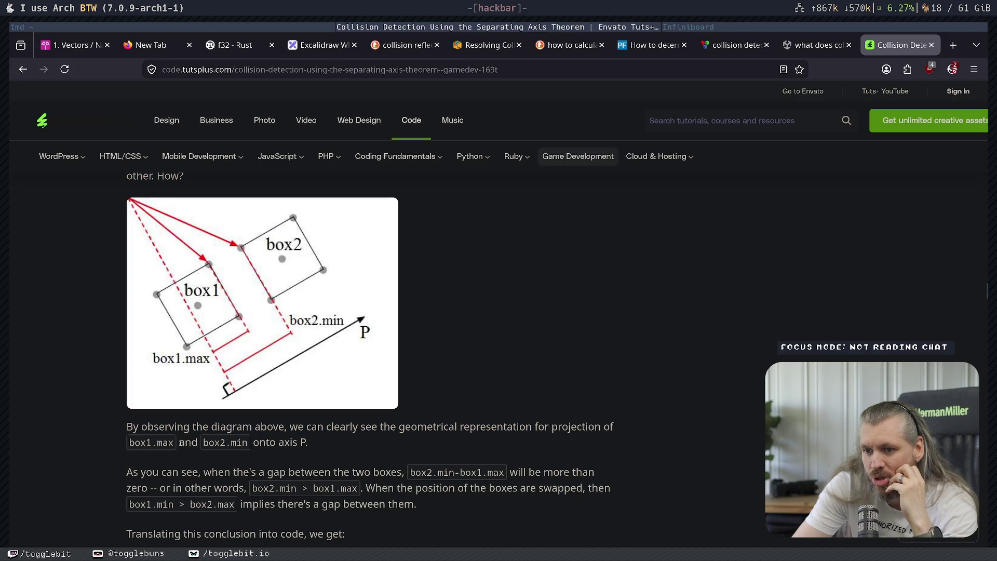
drag(259, 444, 309, 444)
click(309, 444)
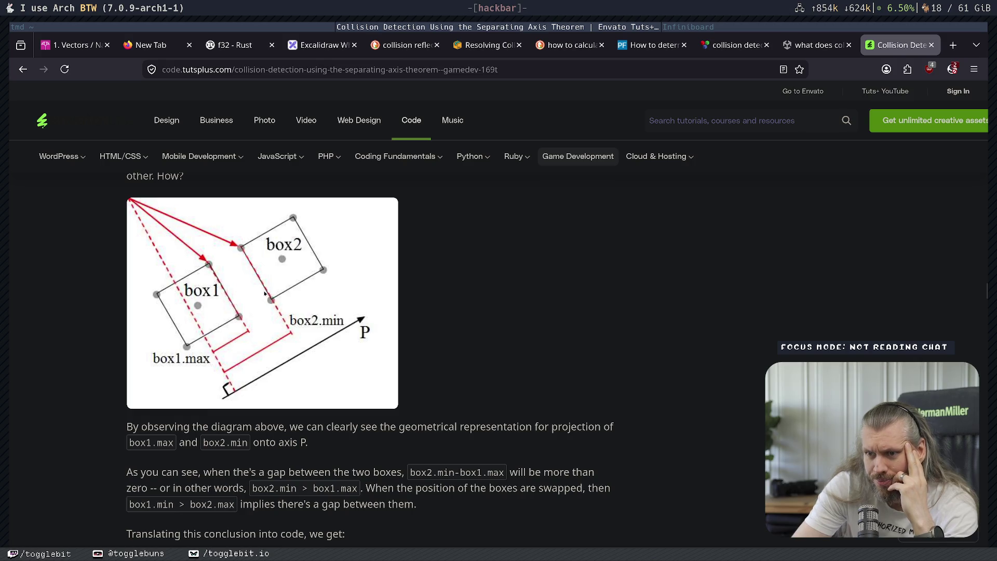
Study the box2.min - box1.max gap and the box2.min > box1.max and box1.min > box2.max conditions.
scroll(265, 294, down, 3)
drag(172, 396, 387, 397)
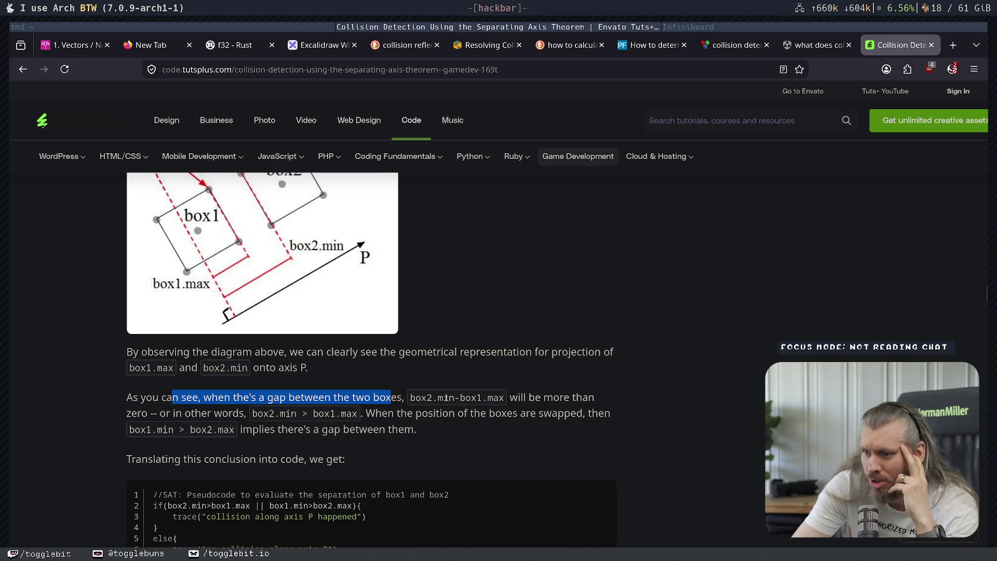
drag(453, 397, 555, 399)
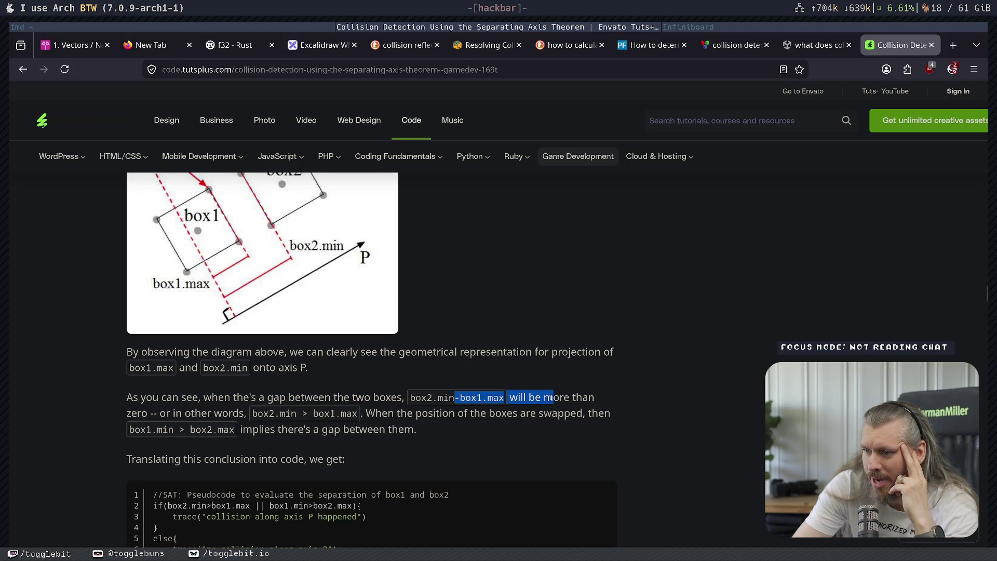
click(536, 407)
drag(136, 413, 367, 413)
click(242, 411)
drag(393, 413, 471, 413)
click(470, 412)
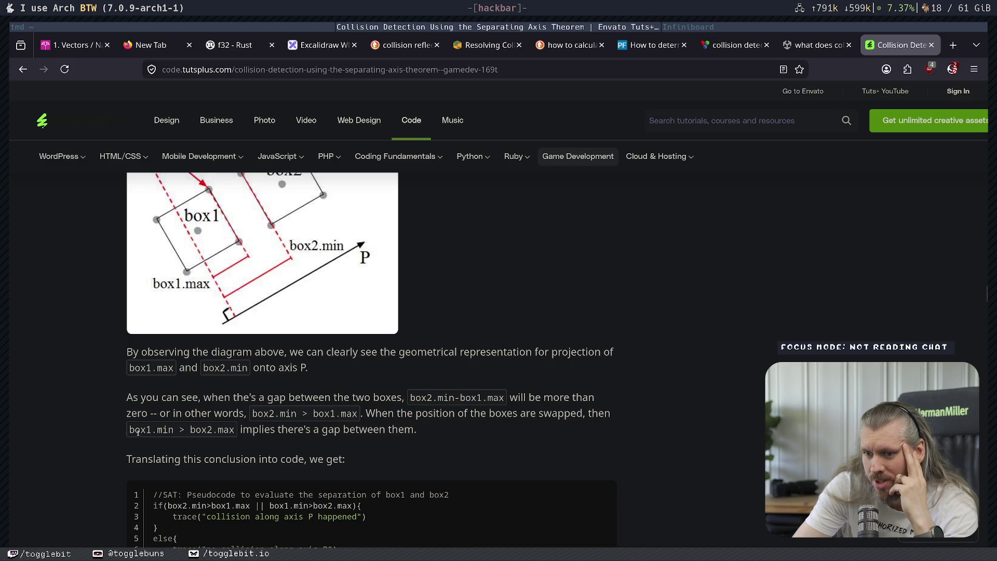
drag(131, 429, 415, 429)
click(411, 430)
Read the line introducing the code translation and highlight the SAT pseudocode lines.
scroll(310, 398, down, 3)
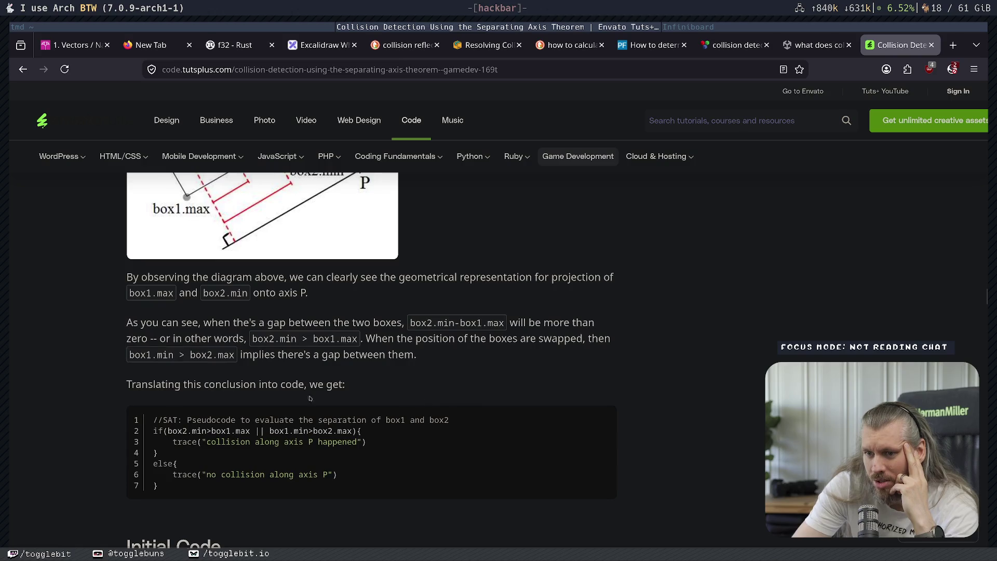
drag(181, 384, 345, 384)
click(370, 383)
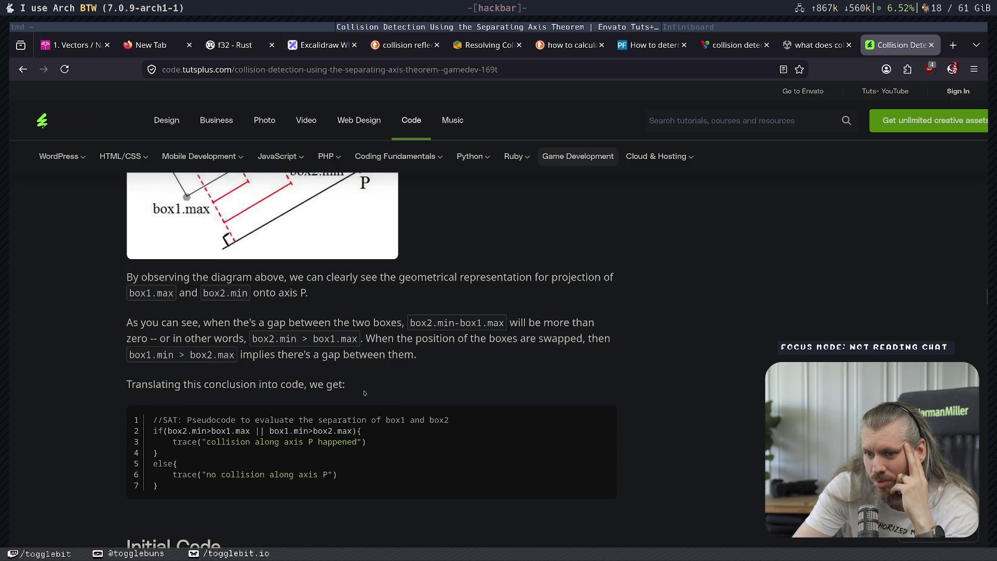
scroll(297, 457, up, 3)
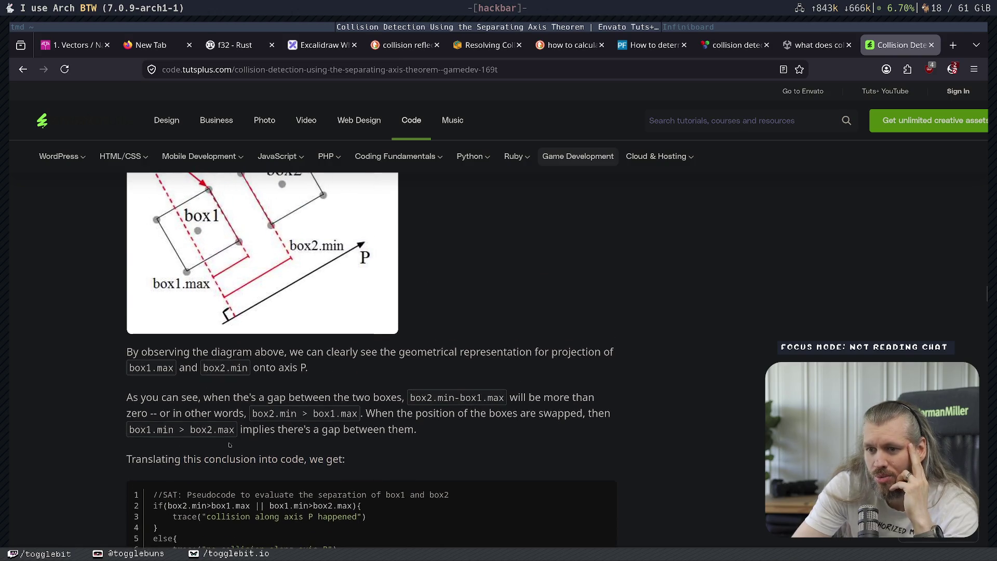
scroll(297, 457, down, 4)
scroll(306, 455, up, 12)
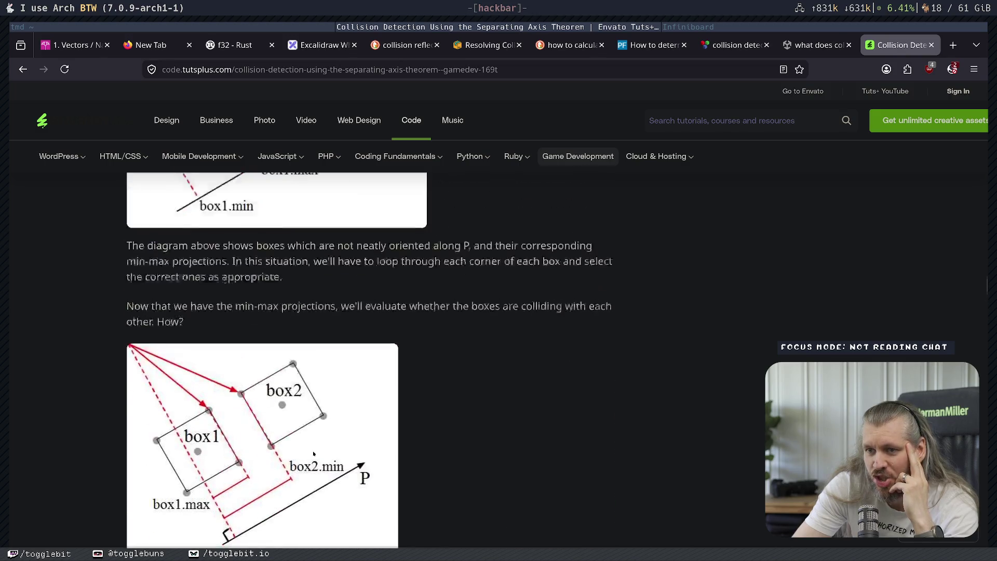
scroll(314, 454, down, 9)
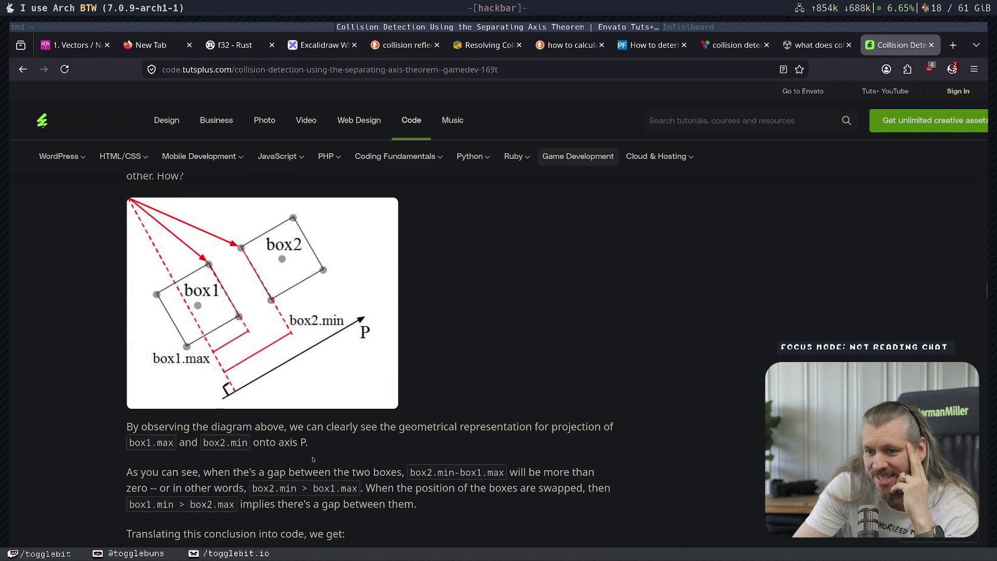
scroll(206, 476, down, 6)
drag(176, 423, 275, 475)
click(377, 431)
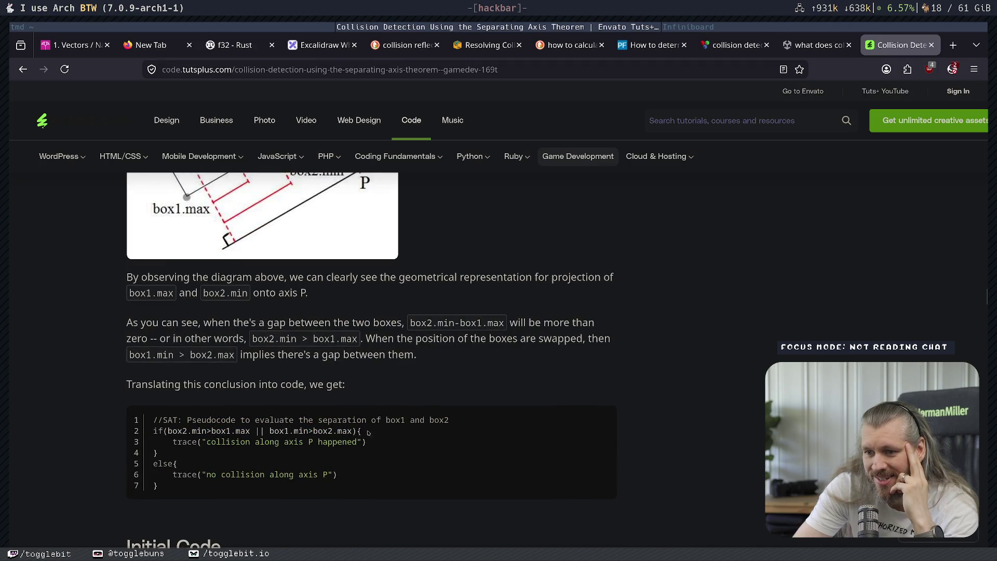
Bring the Initial Code section into view below the pseudocode.
scroll(259, 443, up, 7)
scroll(258, 443, up, 4)
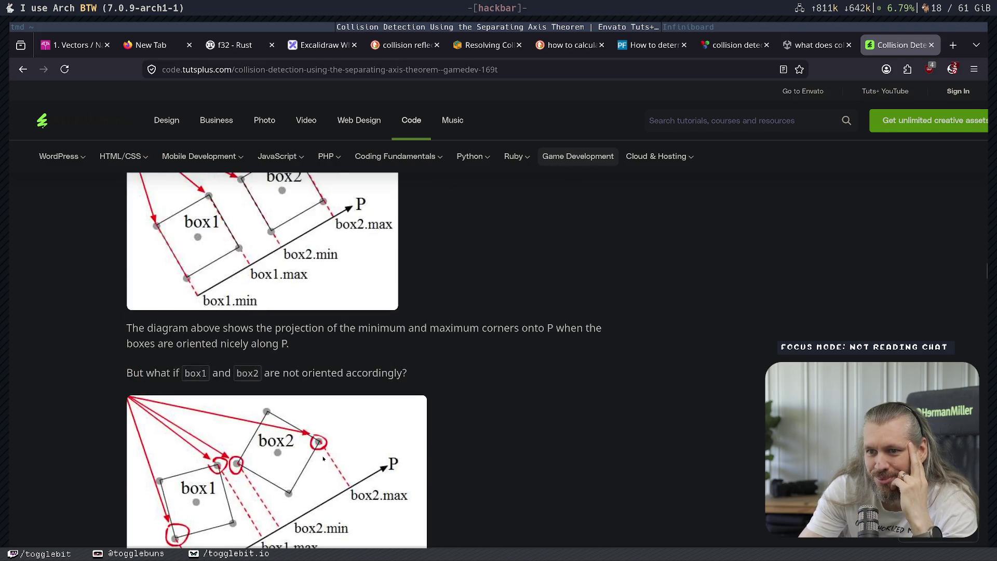
scroll(356, 487, down, 9)
scroll(355, 488, down, 8)
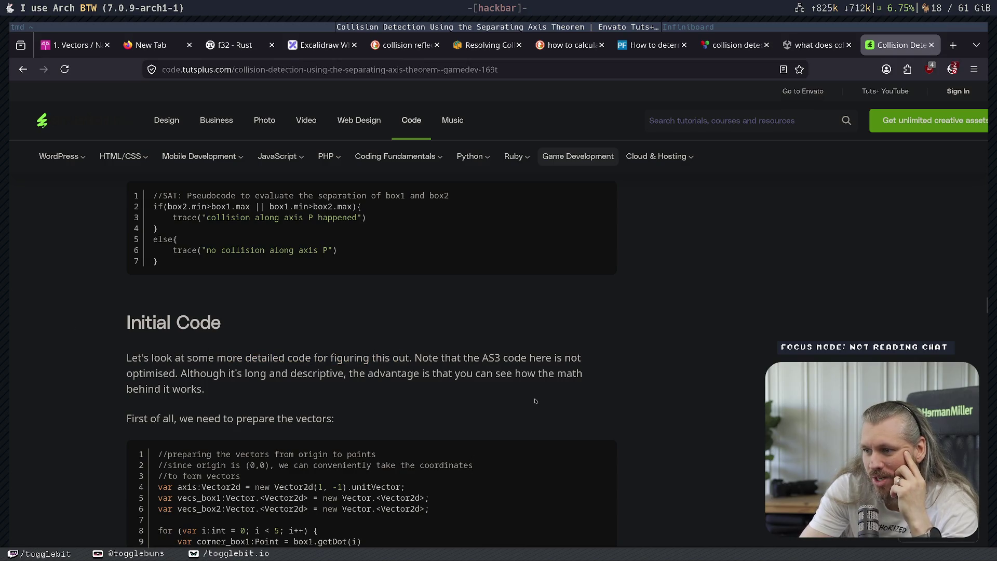
Read the AS3 vector-preparation code, highlighting the line-4 axis vector declaration, then return to Vim.
drag(200, 373, 512, 373)
click(364, 395)
click(513, 373)
scroll(182, 258, down, 3)
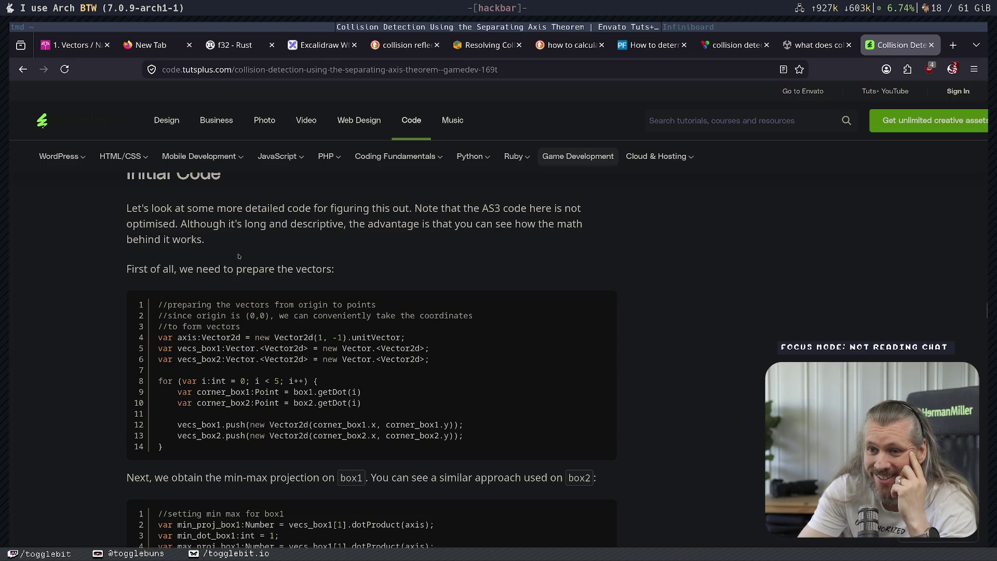
drag(162, 269, 295, 268)
click(295, 269)
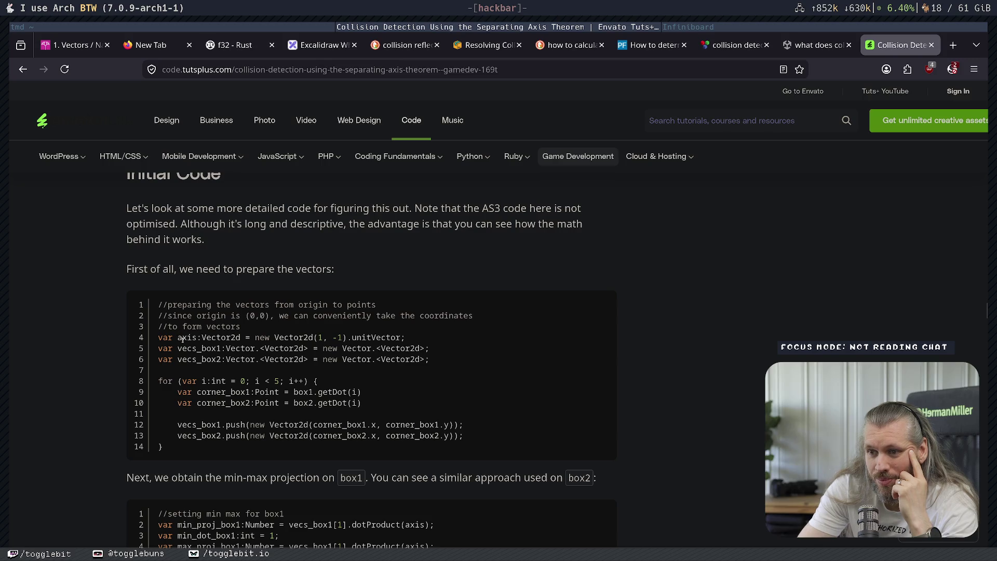
drag(185, 337, 289, 337)
click(289, 336)
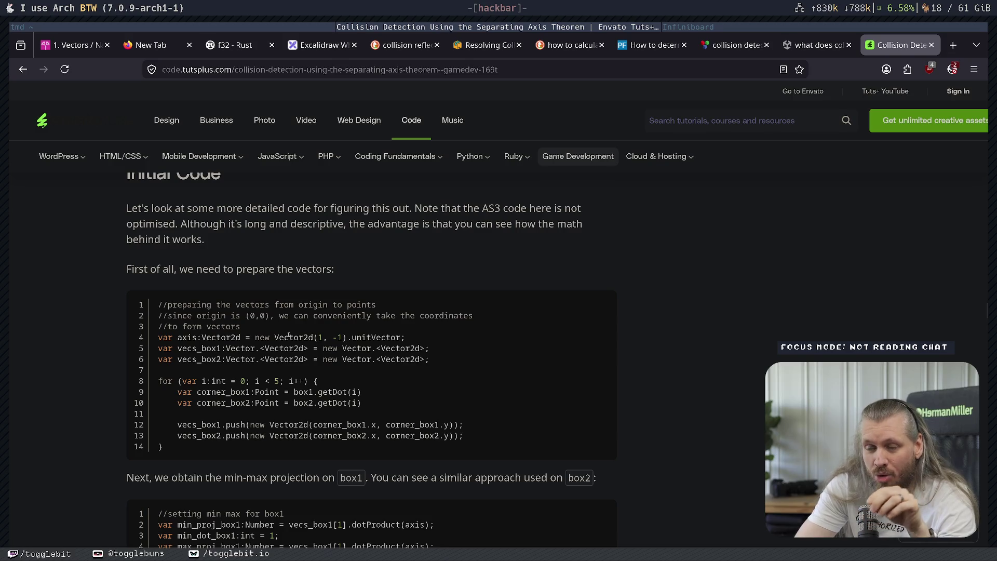
click(286, 30)
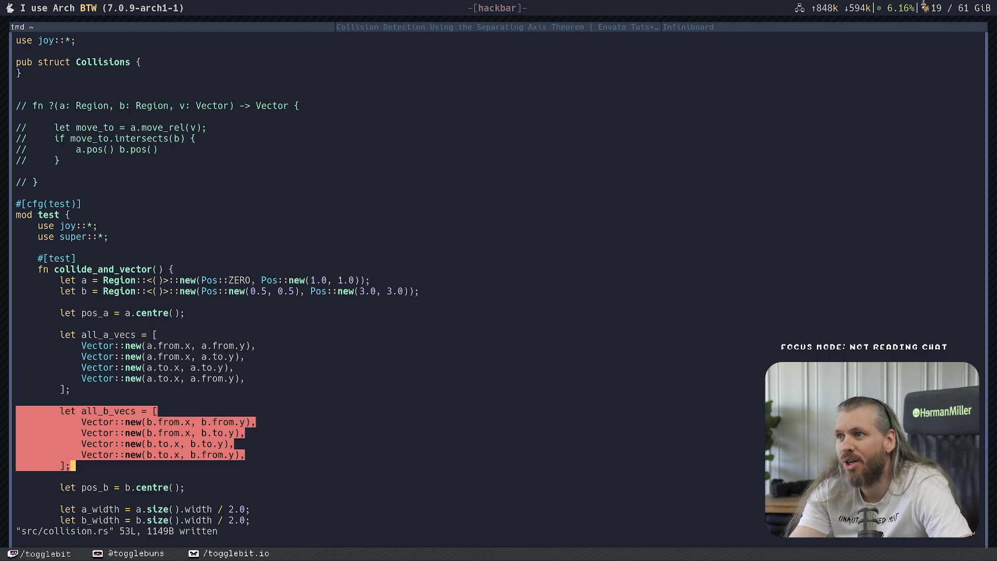
Bring up the Infiniboard whiteboard with the overlapping box-pair sketches.
click(772, 27)
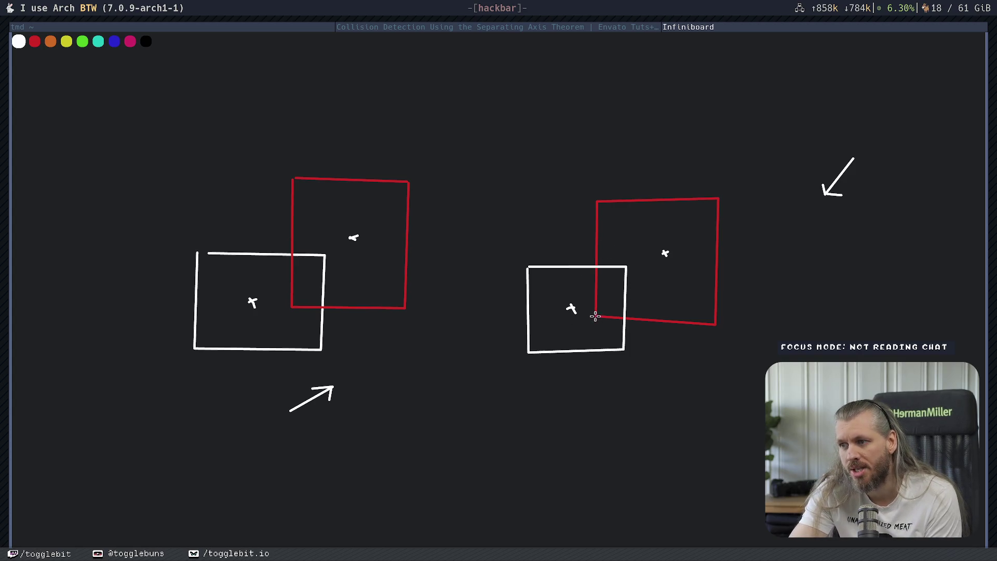
Mark the red box's bottom-left and white box's top-right corners, then erase both marks.
drag(602, 313, 589, 318)
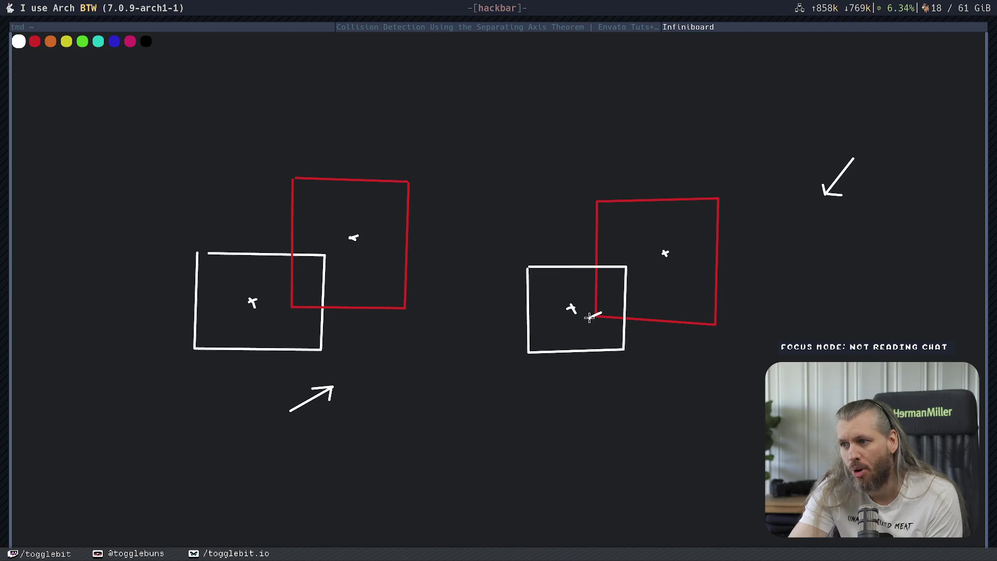
mouse_move(621, 263)
mouse_down()
mouse_move(632, 273)
mouse_move(621, 272)
mouse_up()
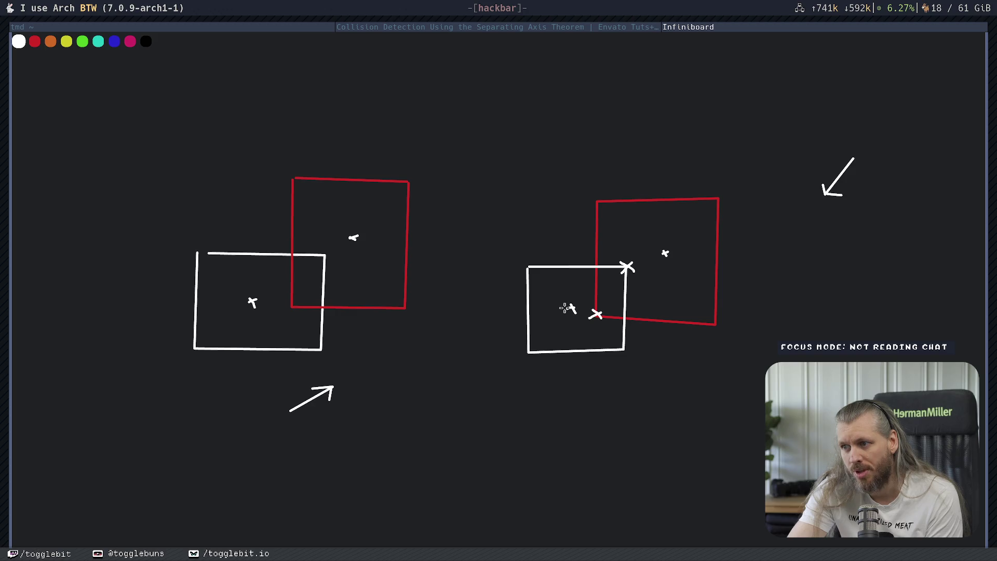
drag(594, 314, 592, 310)
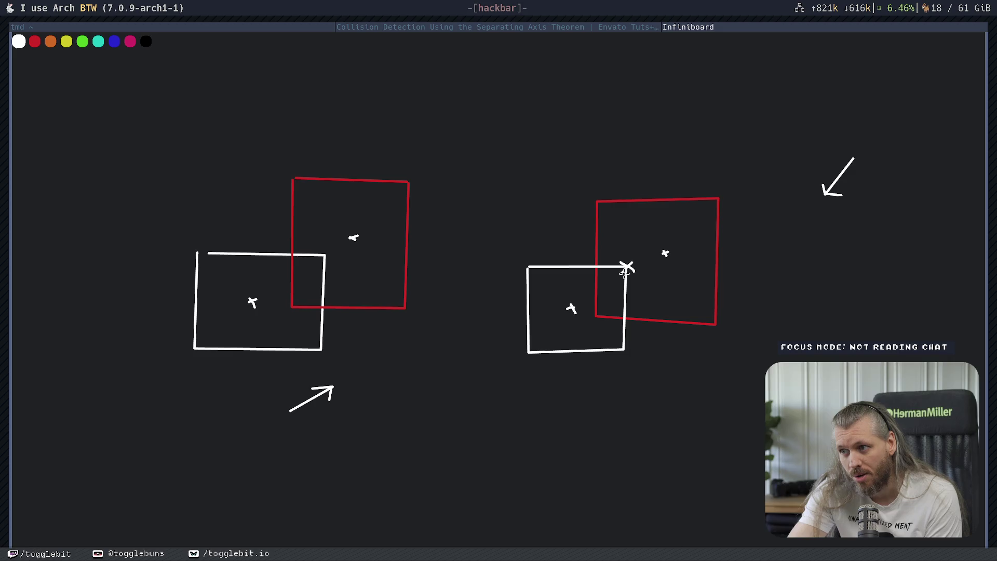
drag(622, 269, 632, 274)
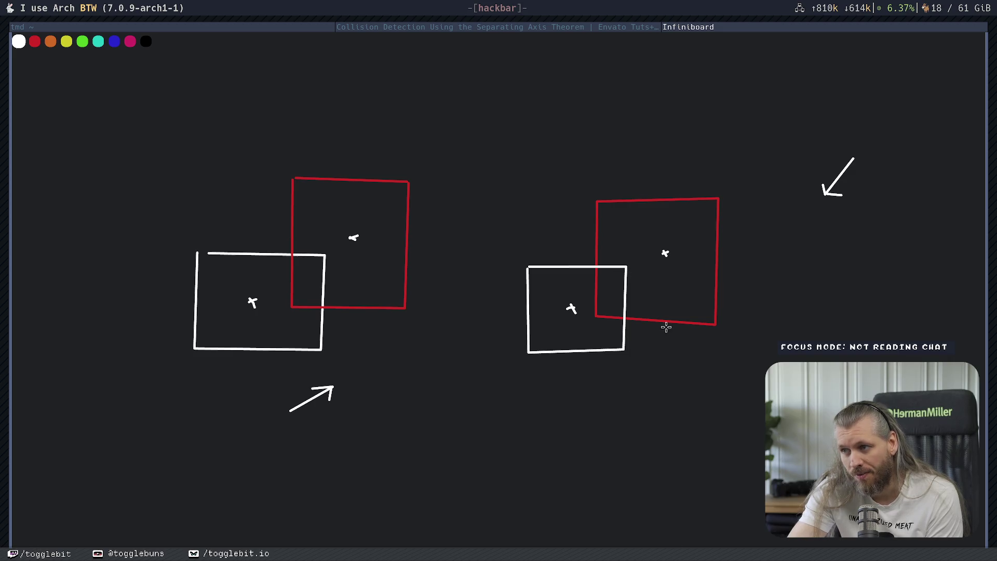
Undo the stray curve drawn from the white box and return to the collision article.
mouse_move(597, 306)
mouse_down()
mouse_move(757, 134)
mouse_move(766, 137)
mouse_up()
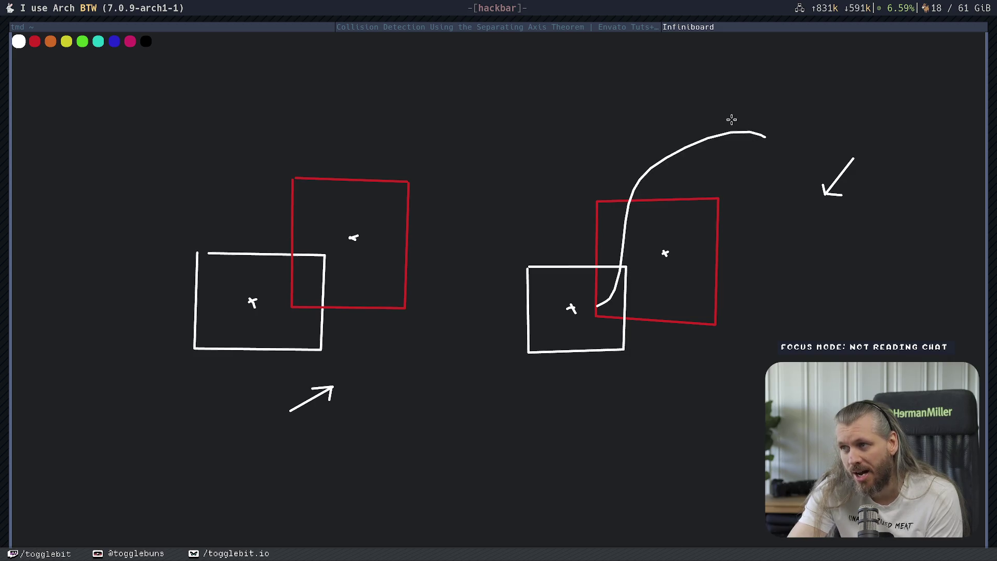
key(ctrl+z)
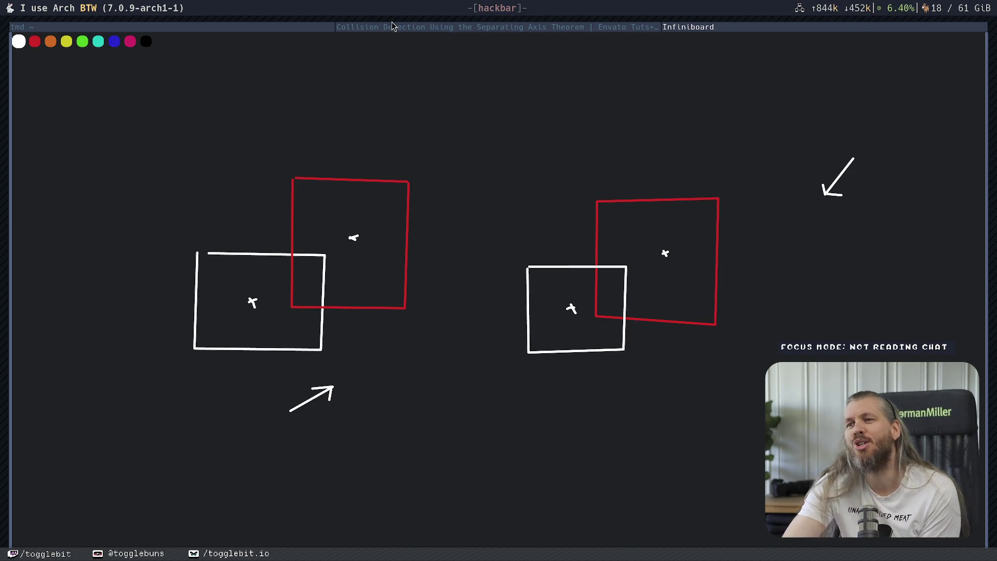
click(427, 27)
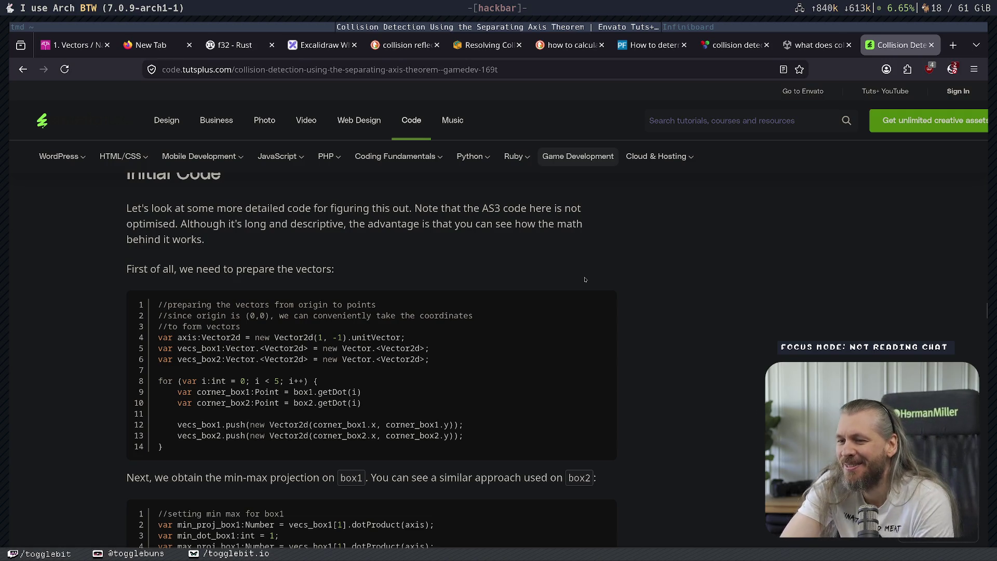
scroll(232, 328, up, 3)
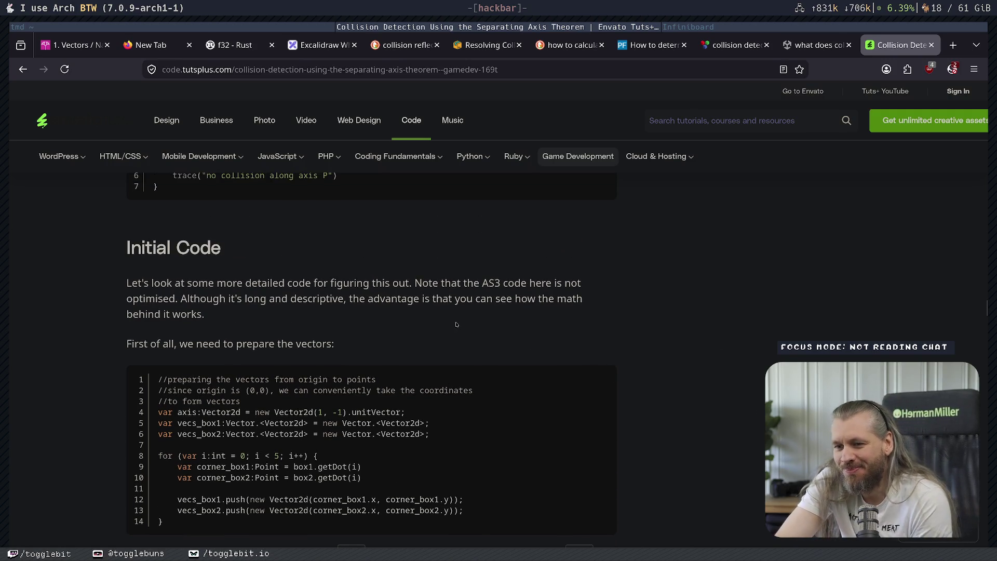
drag(277, 283, 451, 283)
drag(489, 283, 463, 283)
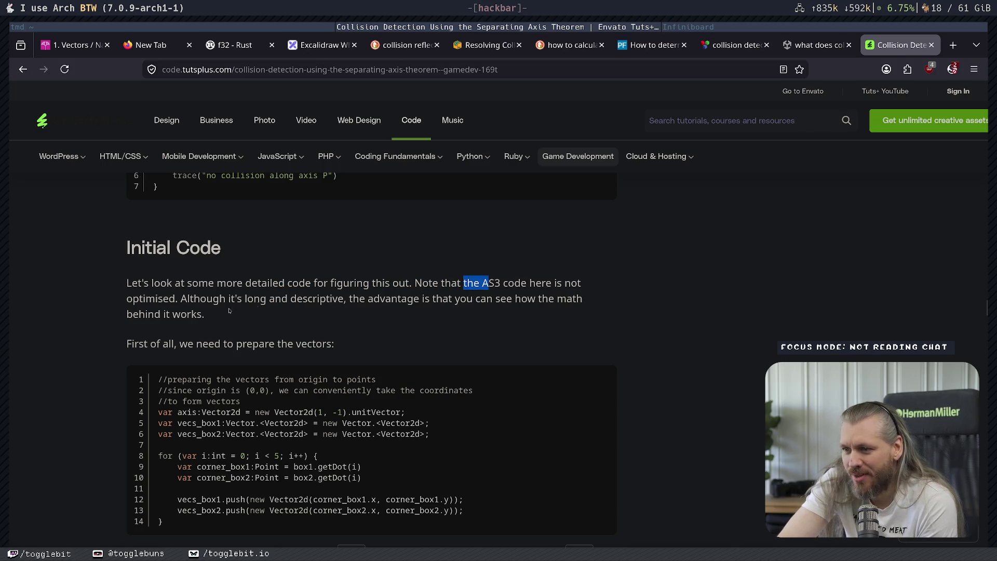
scroll(229, 311, down, 3)
mouse_move(126, 174)
mouse_down()
mouse_move(162, 268)
mouse_move(322, 269)
mouse_up()
click(524, 265)
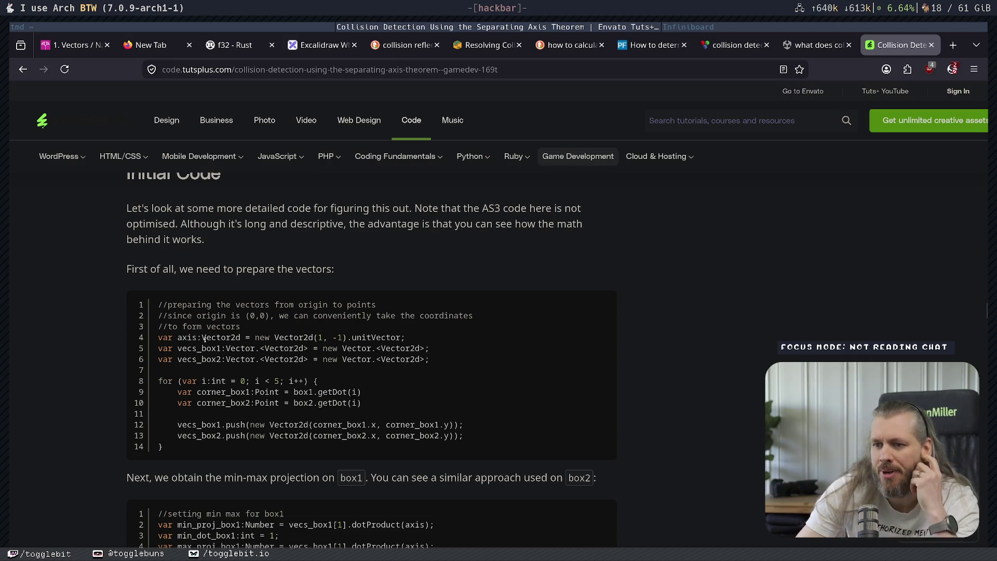
drag(270, 304, 338, 305)
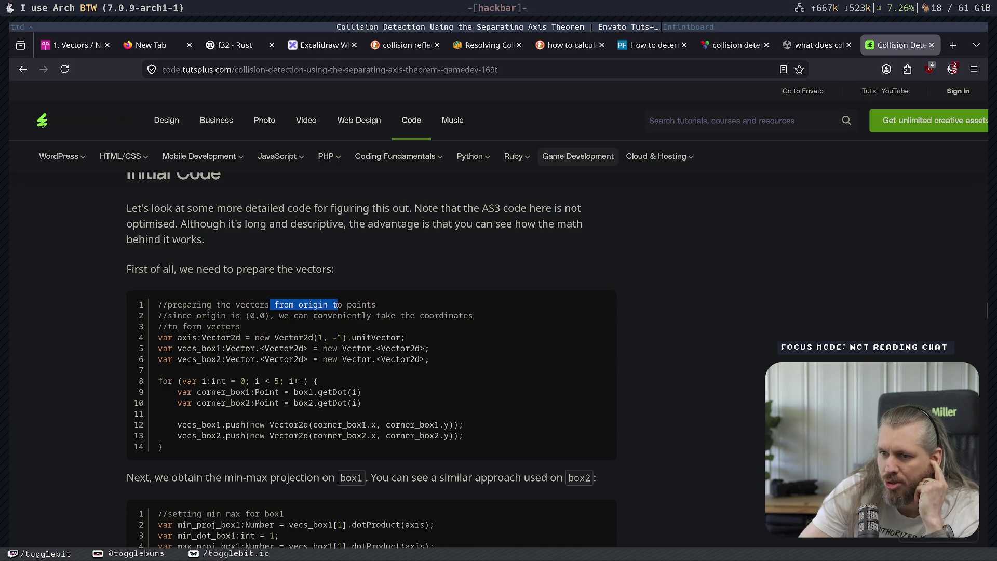
drag(196, 315, 371, 317)
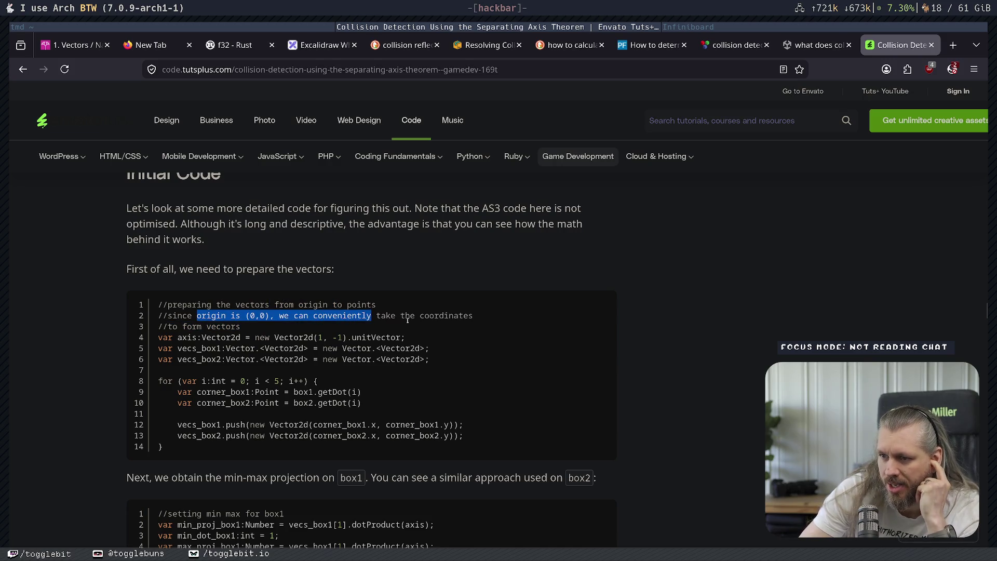
click(232, 326)
drag(173, 326, 222, 327)
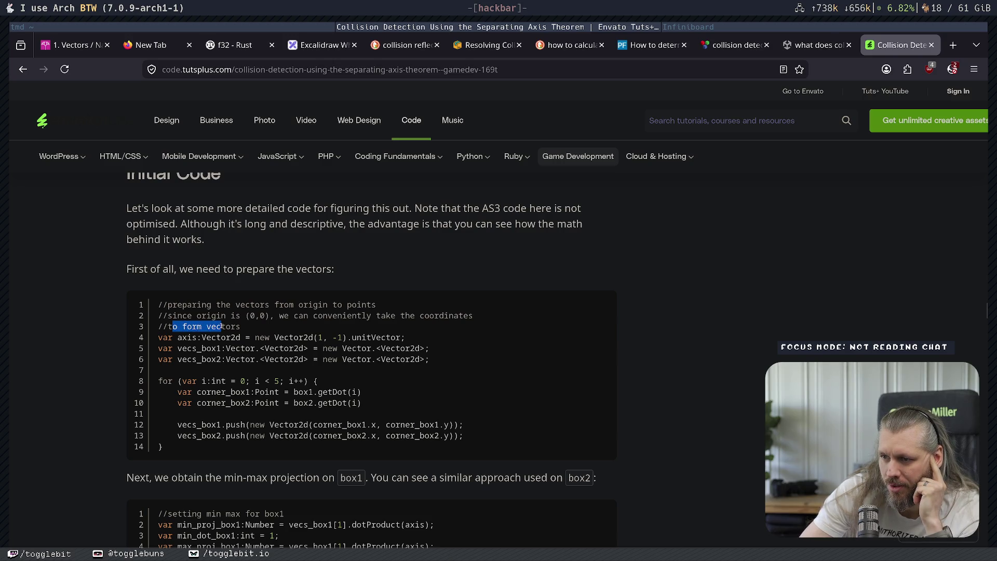
double_click(223, 327)
click(223, 326)
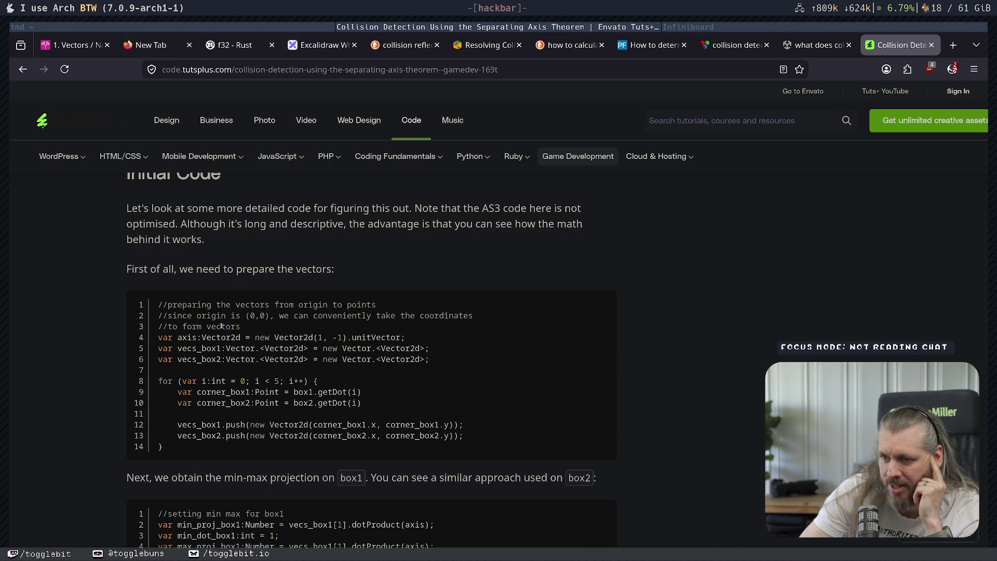
mouse_move(372, 316)
mouse_down()
mouse_move(217, 306)
mouse_move(372, 315)
mouse_move(228, 311)
mouse_move(266, 315)
mouse_up()
scroll(266, 315, up, 1)
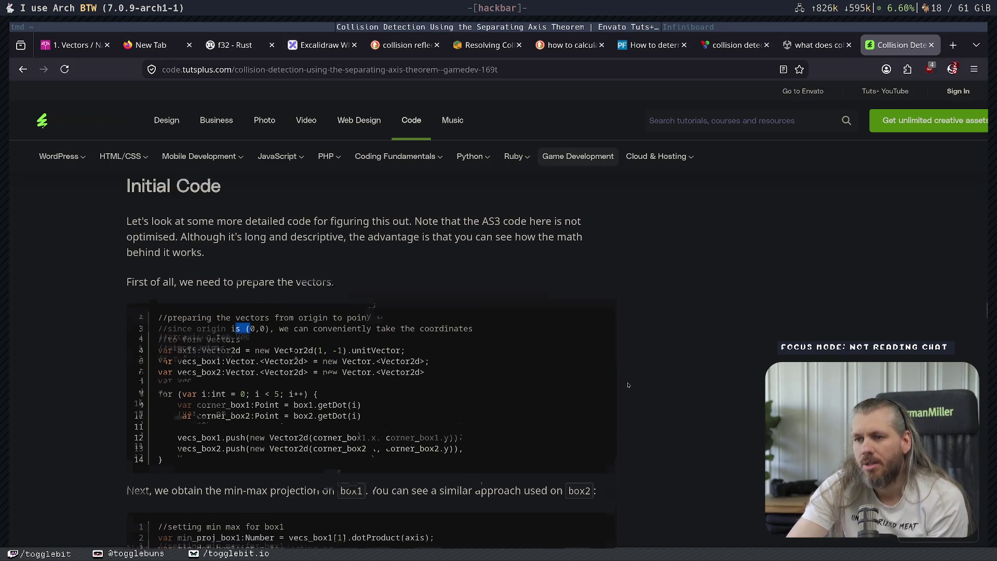
scroll(397, 399, down, 10)
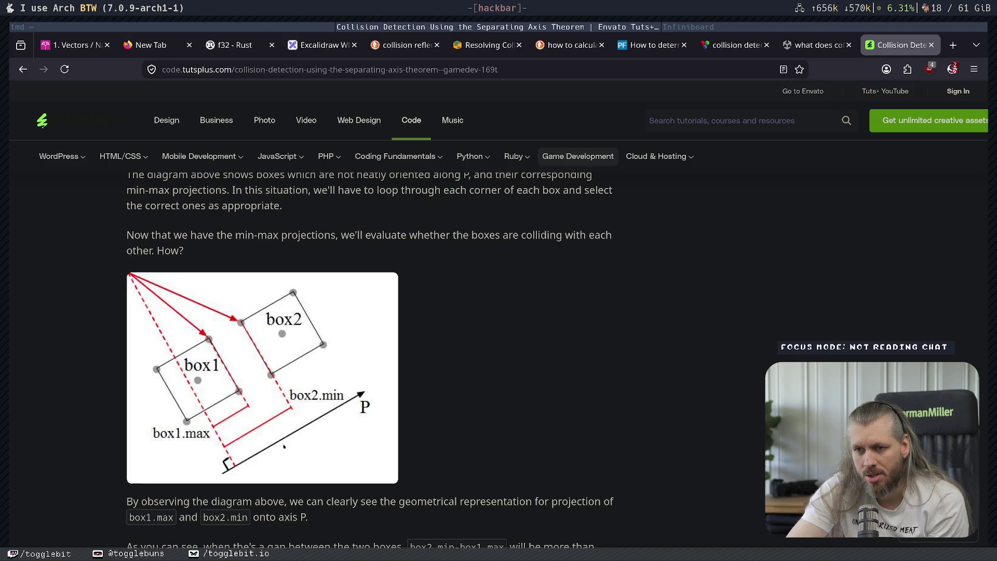
scroll(284, 446, down, 7)
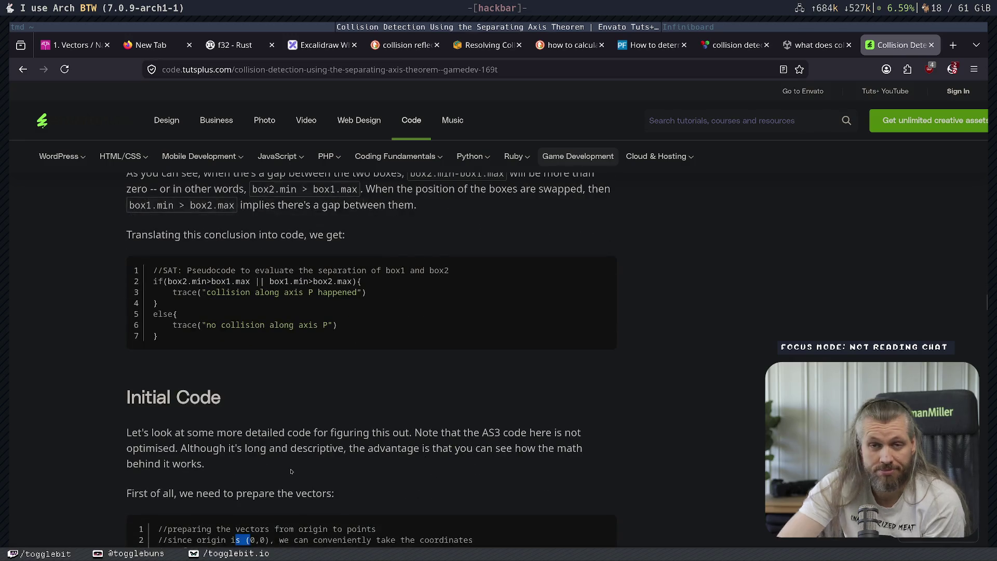
scroll(292, 471, down, 3)
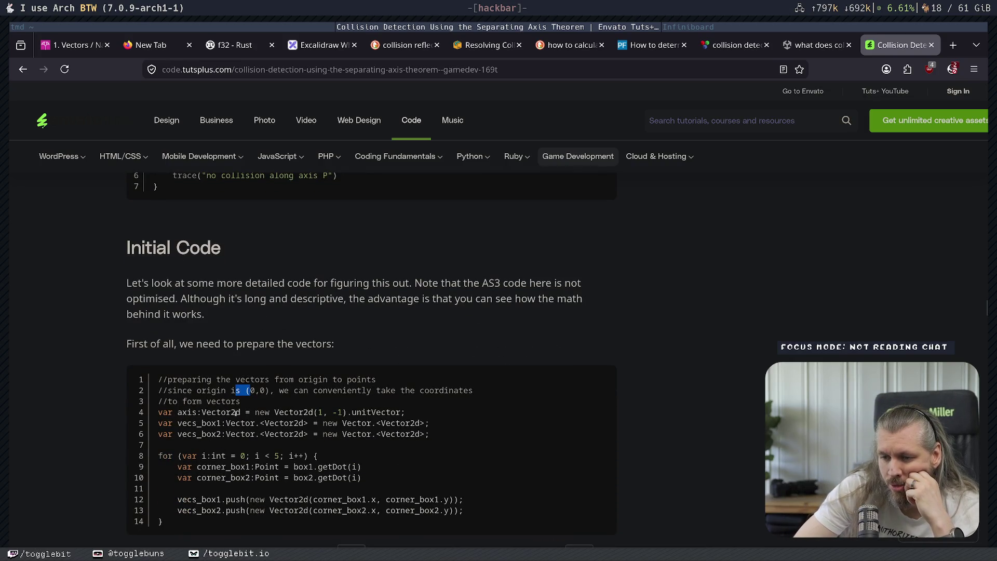
click(326, 412)
double_click(372, 413)
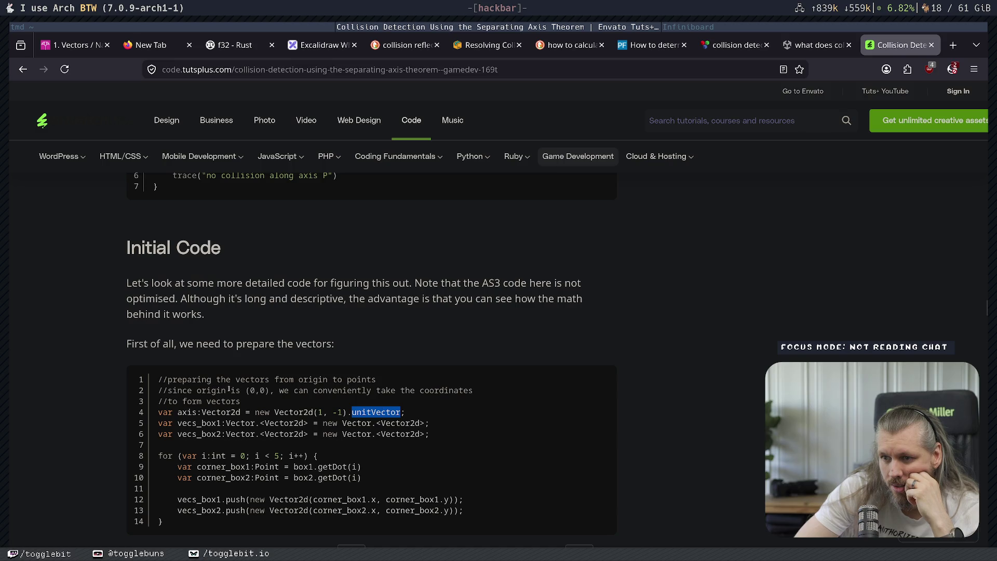
drag(178, 414, 217, 413)
click(182, 414)
double_click(221, 413)
click(331, 413)
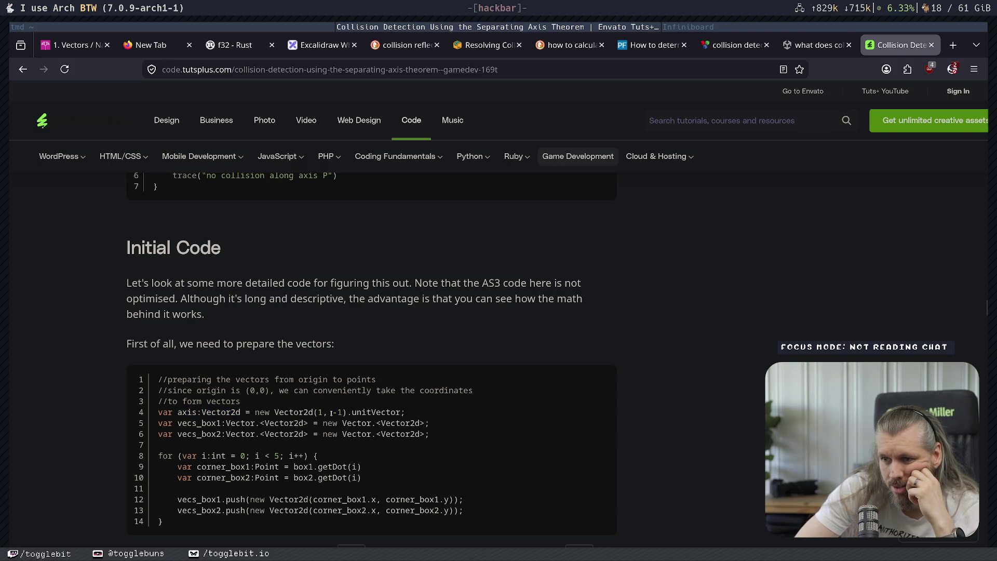
mouse_move(284, 413)
mouse_down()
mouse_move(387, 413)
mouse_move(295, 411)
mouse_up()
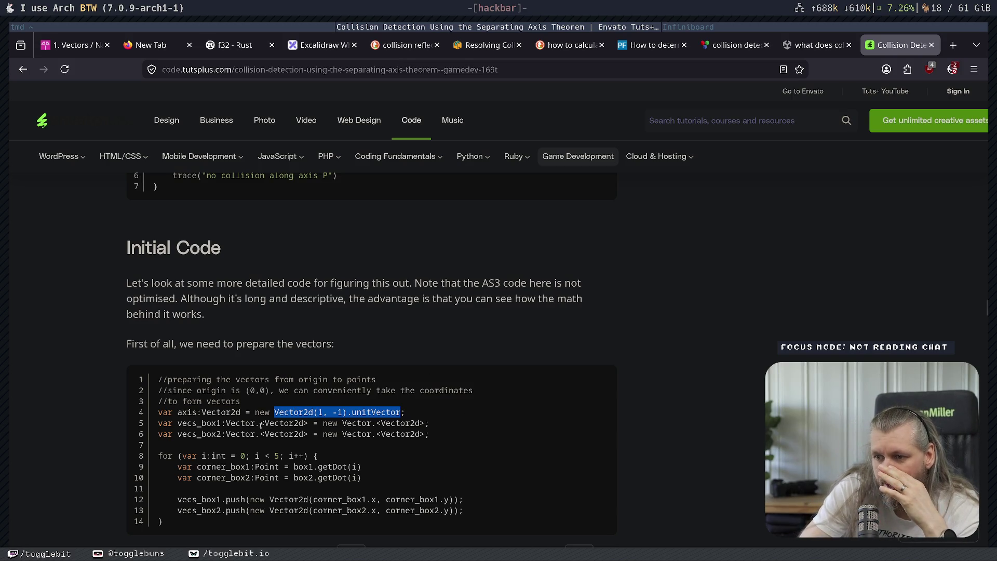
drag(263, 423, 372, 424)
click(462, 423)
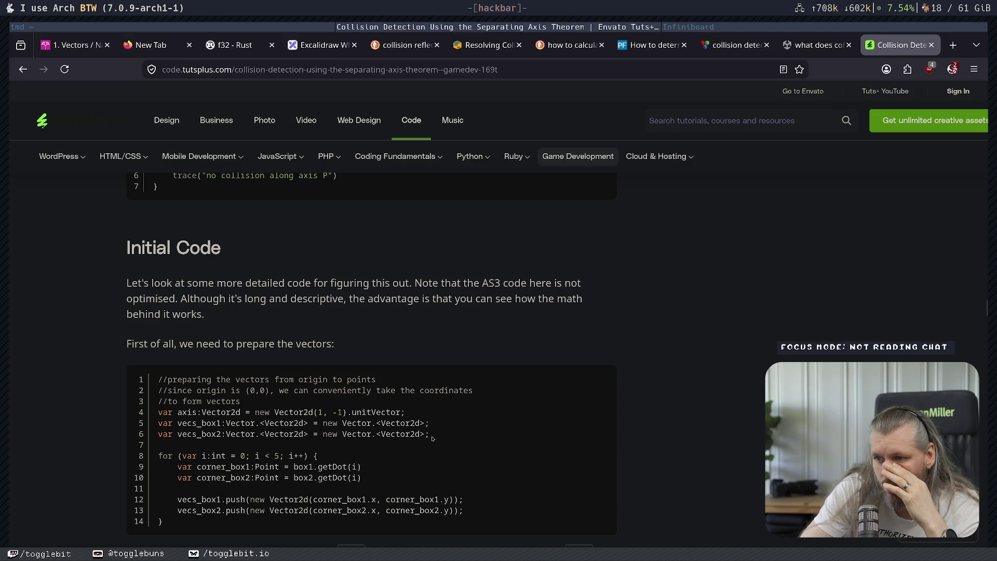
scroll(417, 448, down, 3)
drag(203, 381, 305, 379)
click(305, 379)
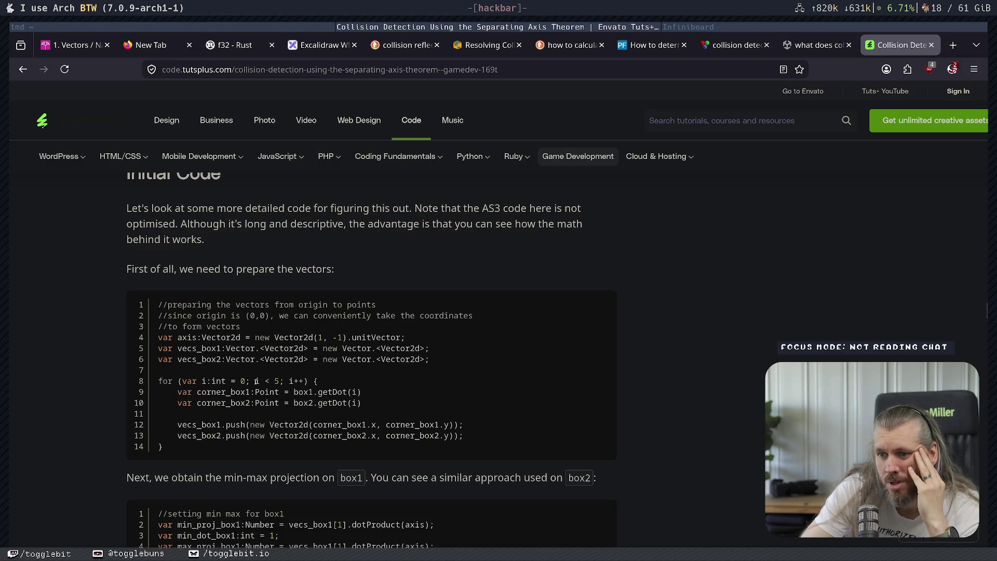
mouse_move(211, 393)
mouse_down()
mouse_move(290, 393)
mouse_move(158, 393)
mouse_move(380, 398)
mouse_up()
drag(235, 403, 367, 402)
click(366, 401)
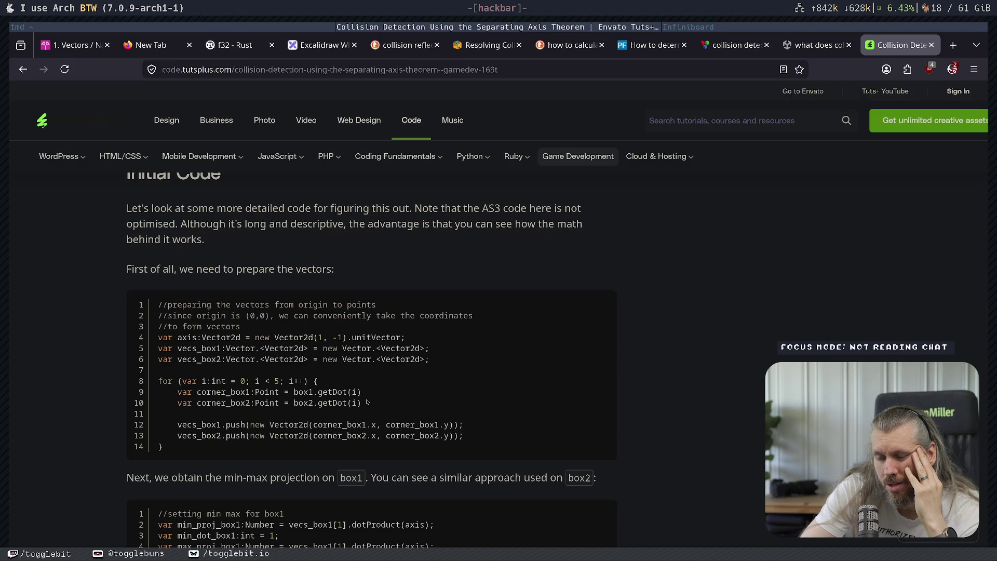
double_click(354, 392)
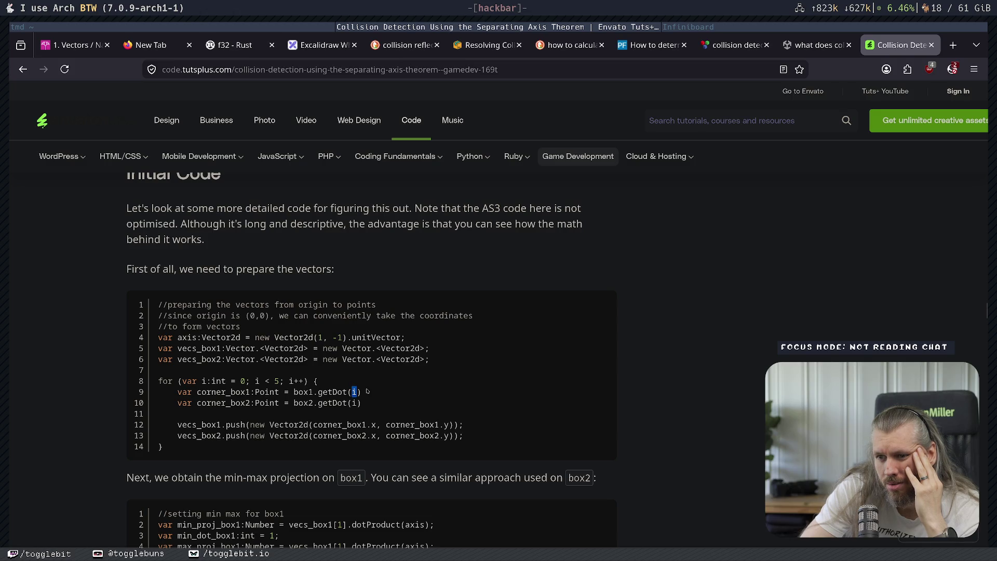
click(335, 394)
double_click(334, 393)
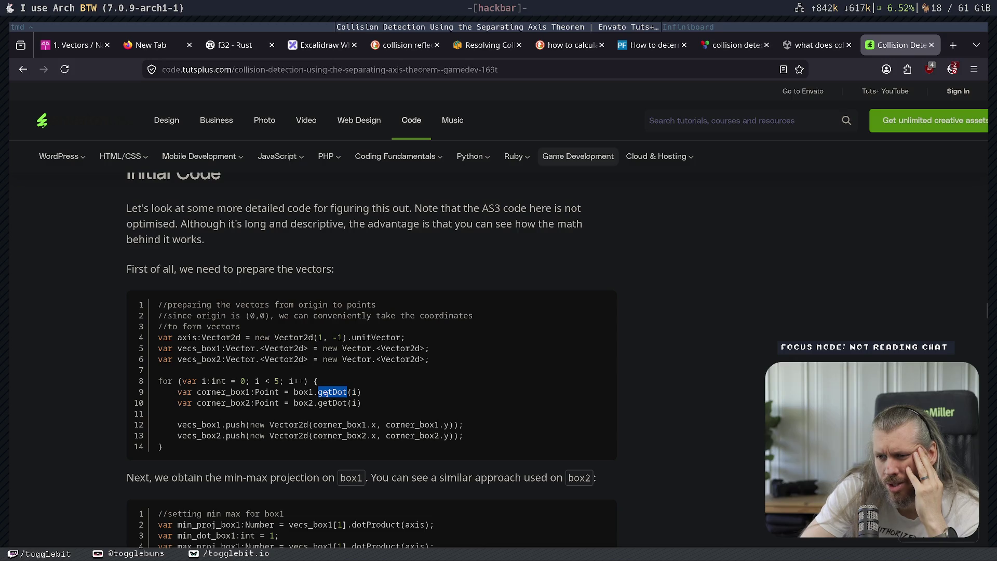
click(351, 392)
drag(250, 382, 297, 381)
click(297, 381)
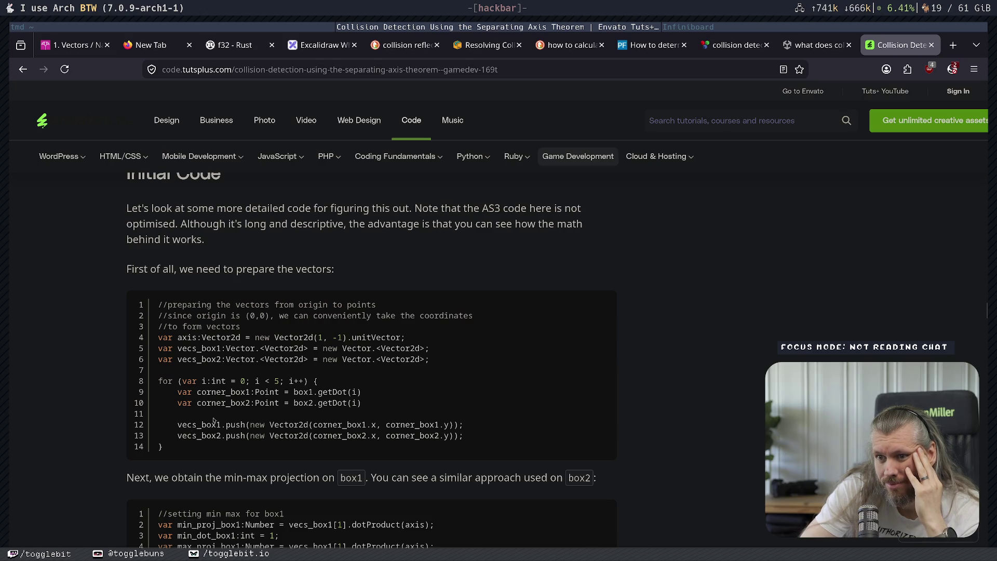
drag(332, 392, 347, 392)
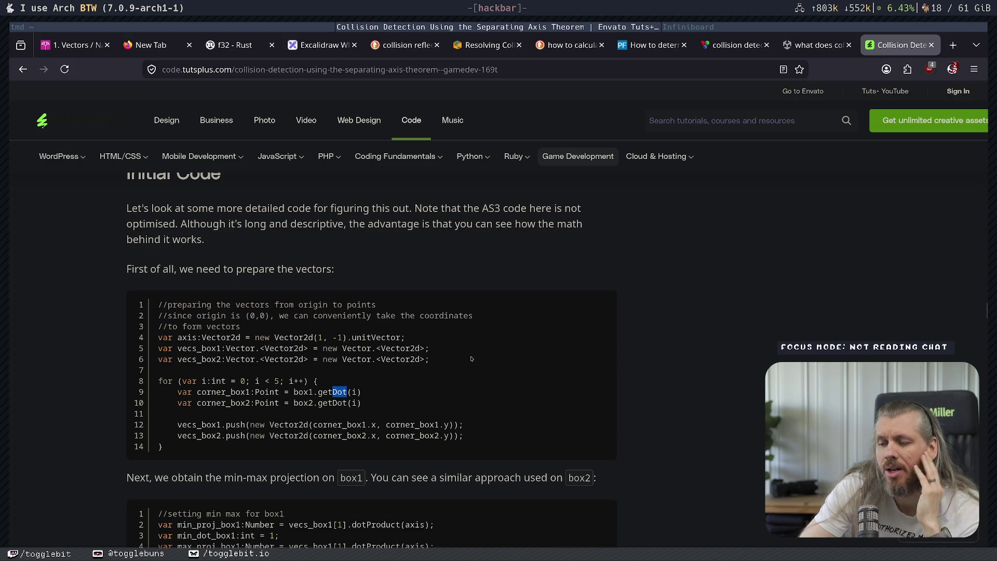
scroll(468, 369, up, 1)
scroll(364, 369, down, 12)
scroll(250, 371, up, 8)
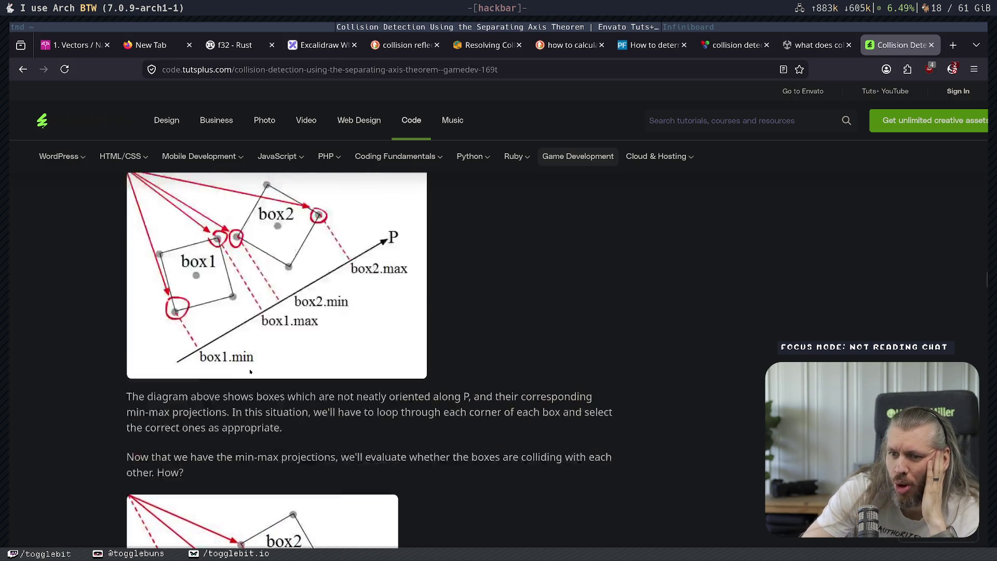
scroll(250, 371, up, 10)
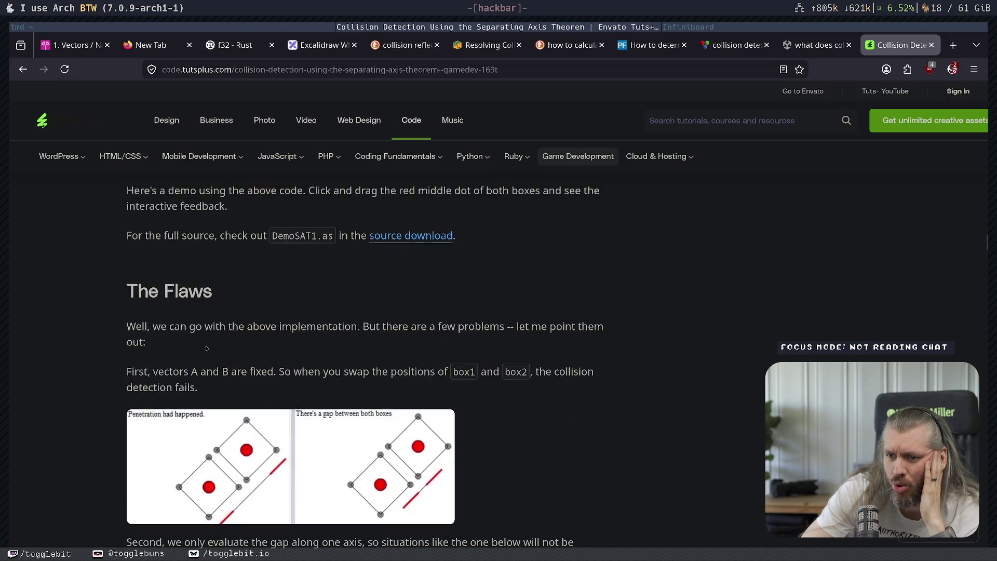
scroll(210, 344, up, 4)
scroll(228, 239, down, 3)
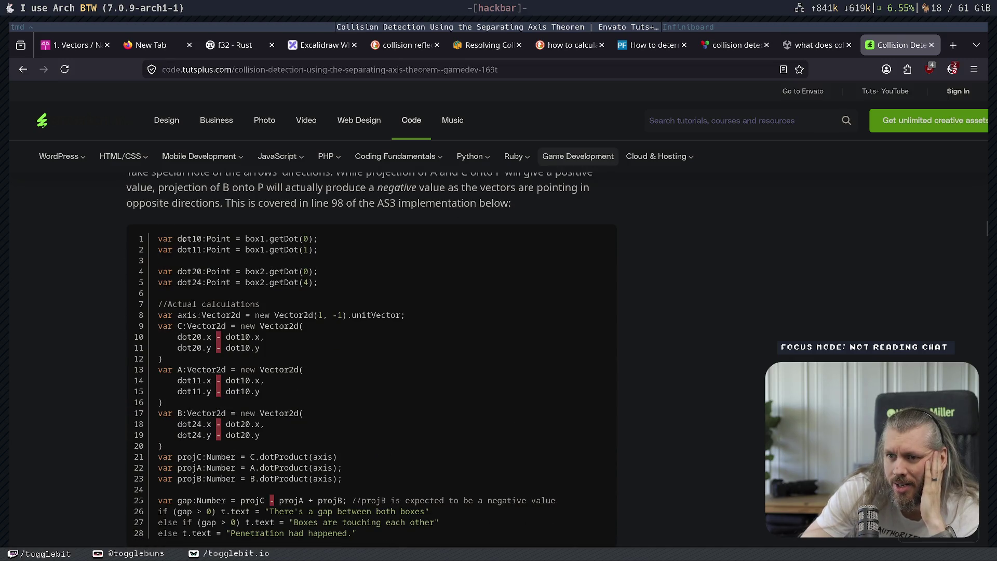
scroll(211, 237, down, 15)
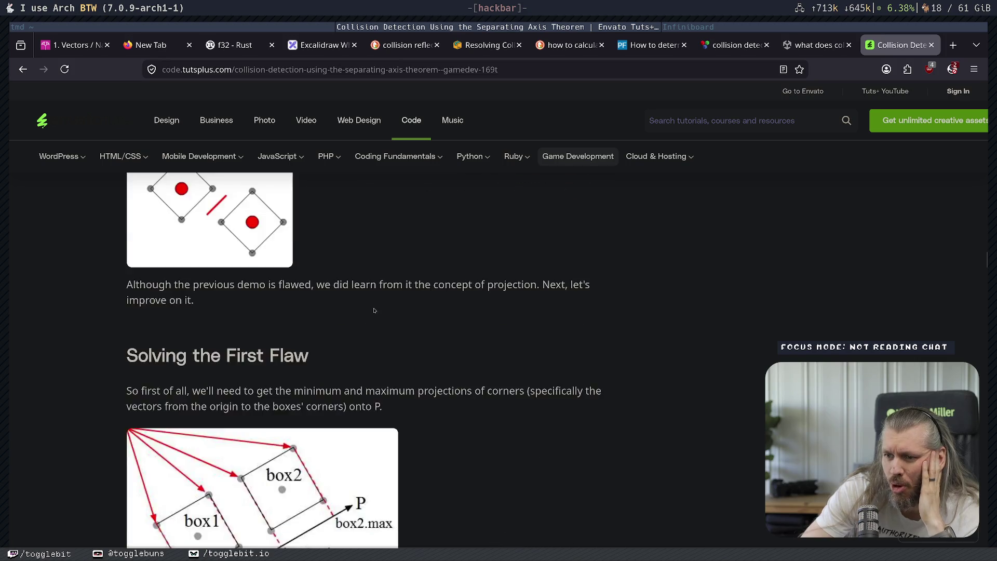
scroll(421, 352, down, 8)
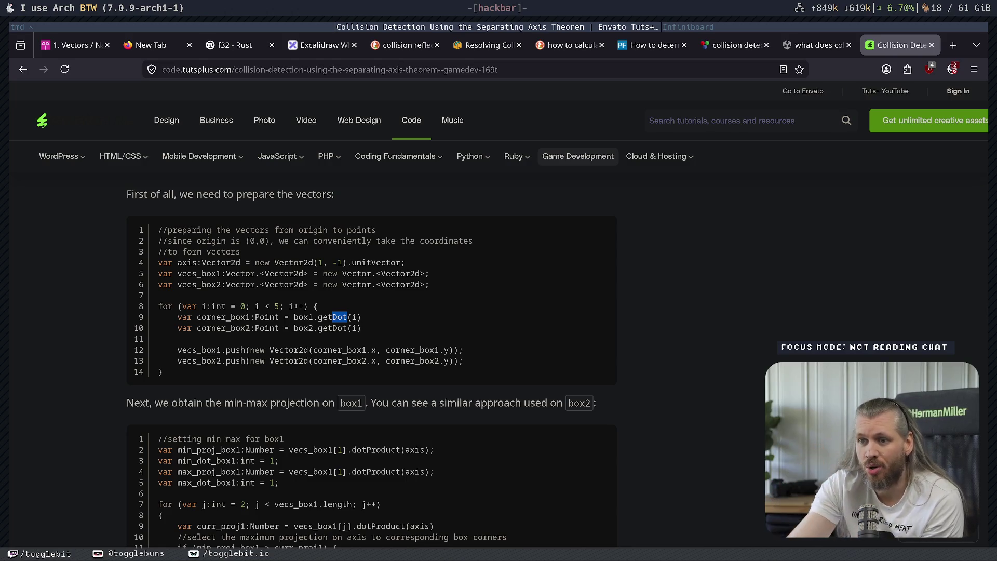
drag(187, 349, 330, 349)
double_click(330, 350)
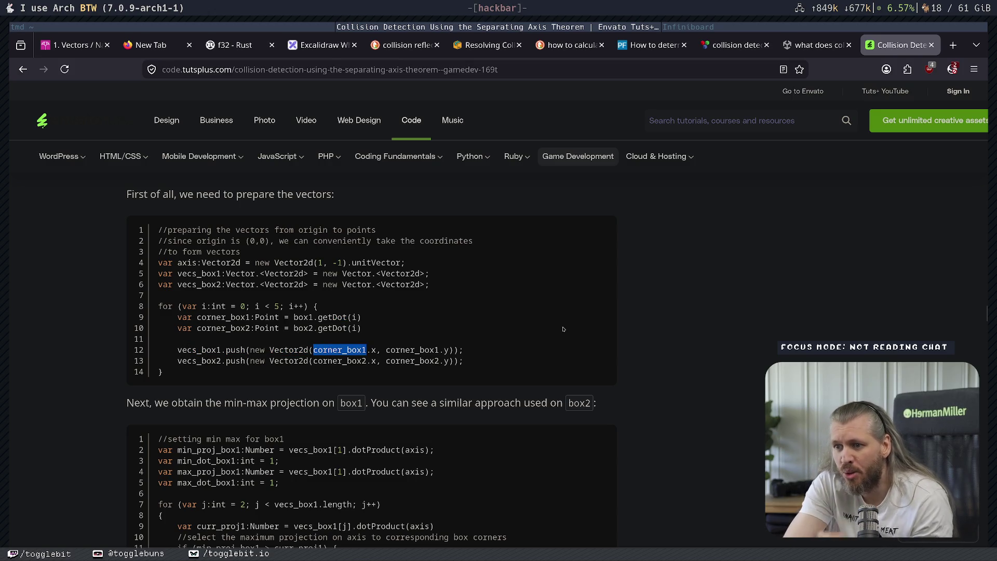
click(324, 350)
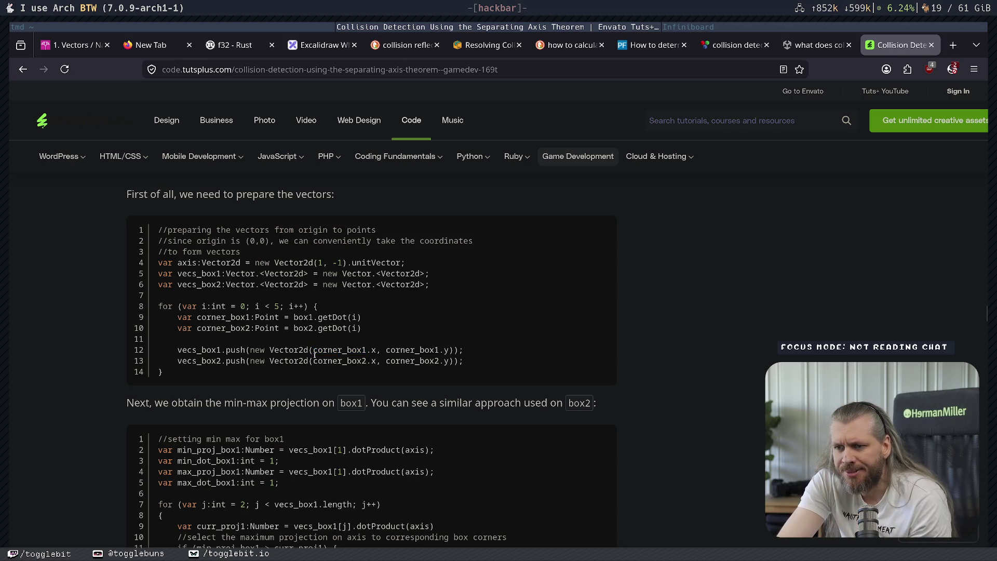
double_click(325, 349)
drag(353, 348, 427, 351)
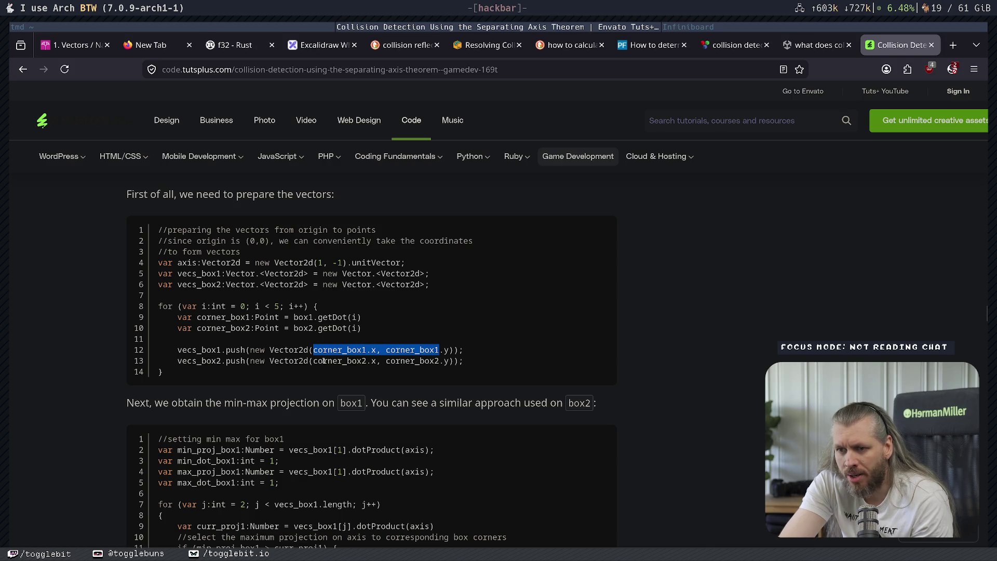
drag(324, 361, 363, 361)
drag(202, 349, 245, 361)
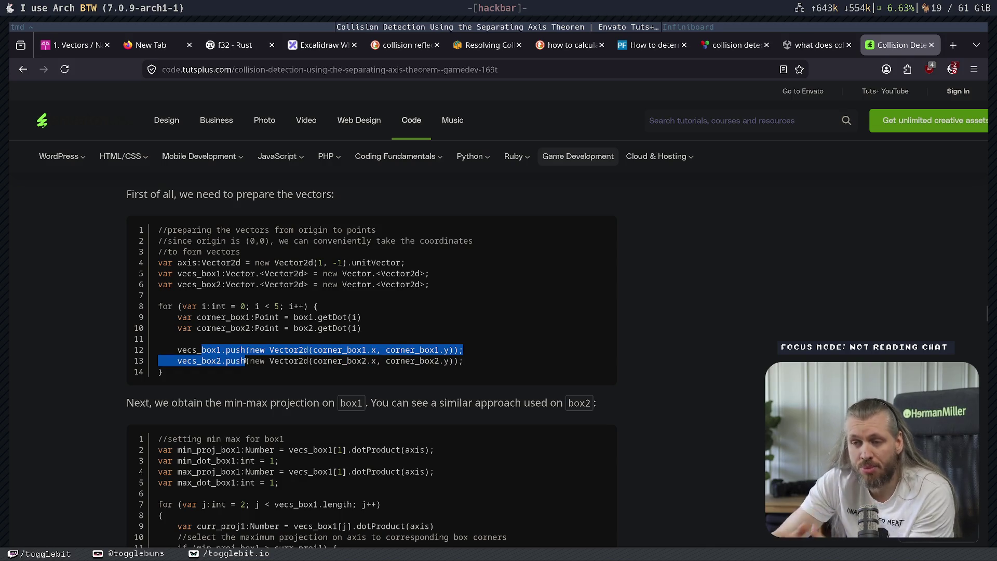
click(461, 462)
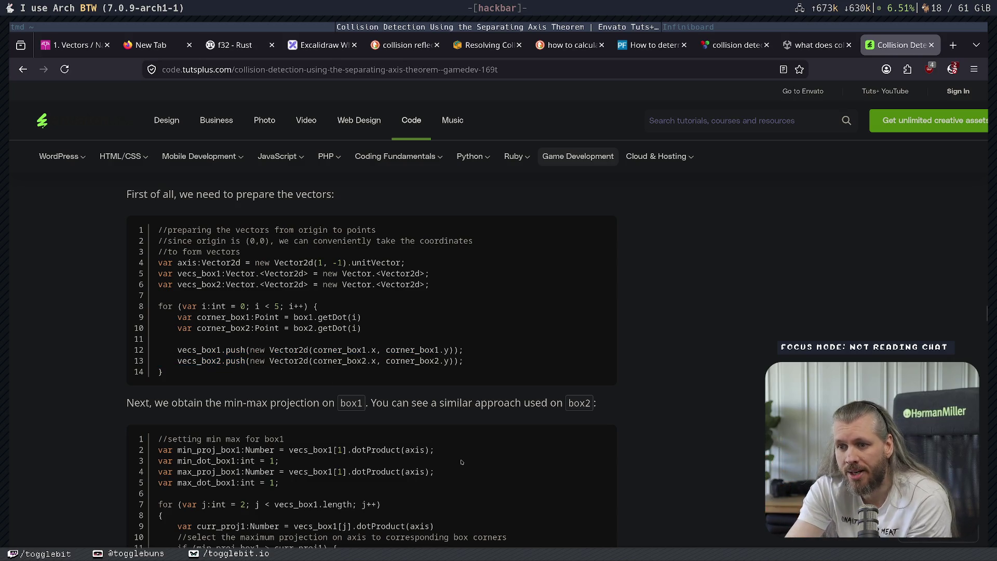
scroll(344, 346, down, 5)
drag(321, 253, 424, 253)
click(417, 252)
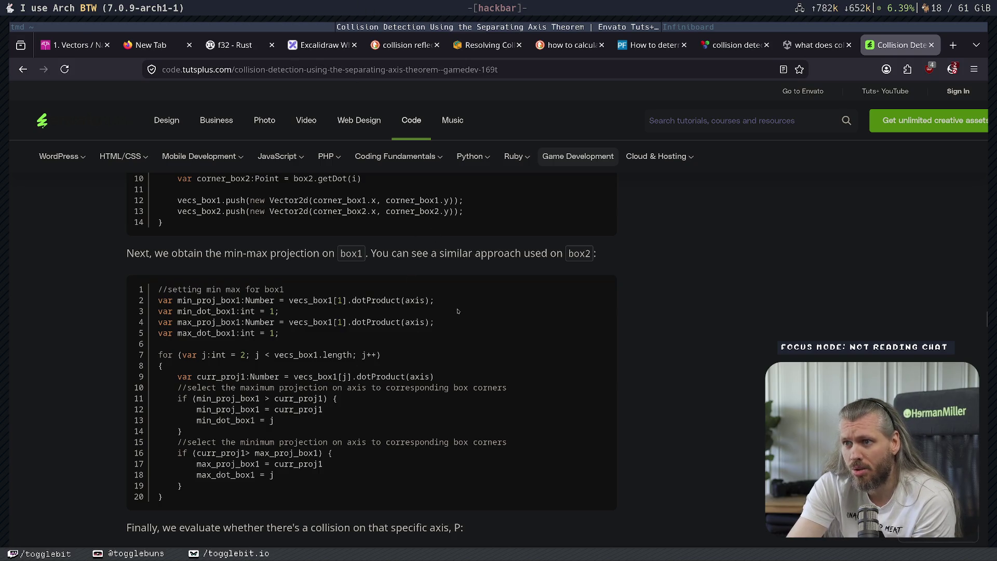
scroll(312, 322, up, 3)
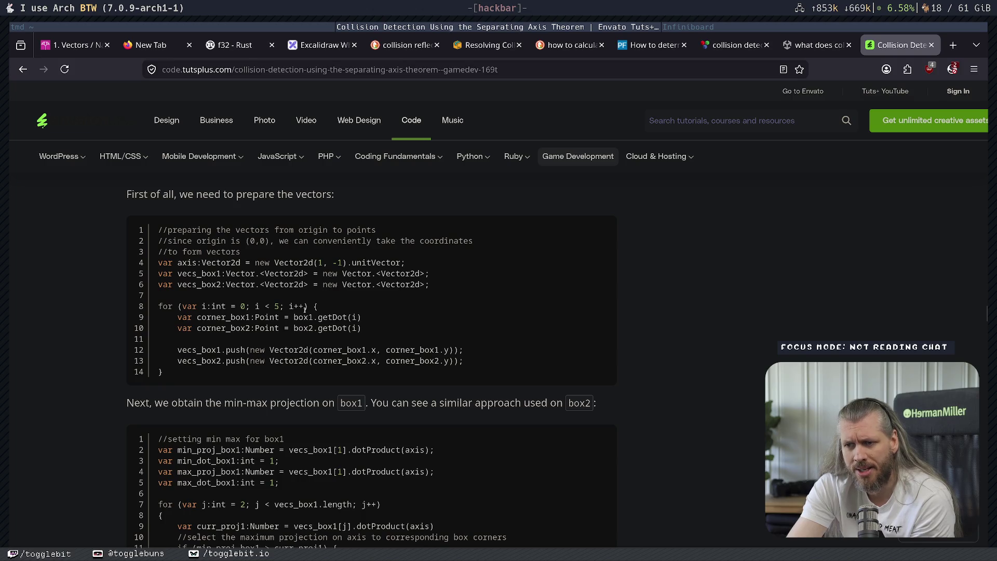
drag(319, 318, 176, 340)
click(176, 340)
mouse_move(318, 307)
mouse_down()
mouse_move(357, 330)
mouse_move(158, 315)
mouse_up()
click(357, 331)
click(264, 320)
drag(280, 325, 326, 352)
click(324, 359)
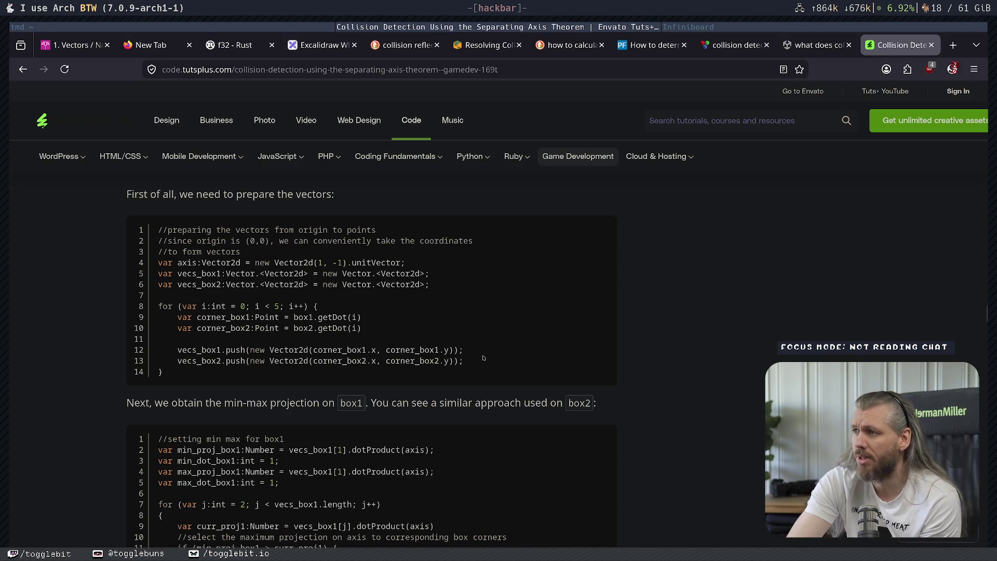
scroll(473, 311, down, 3)
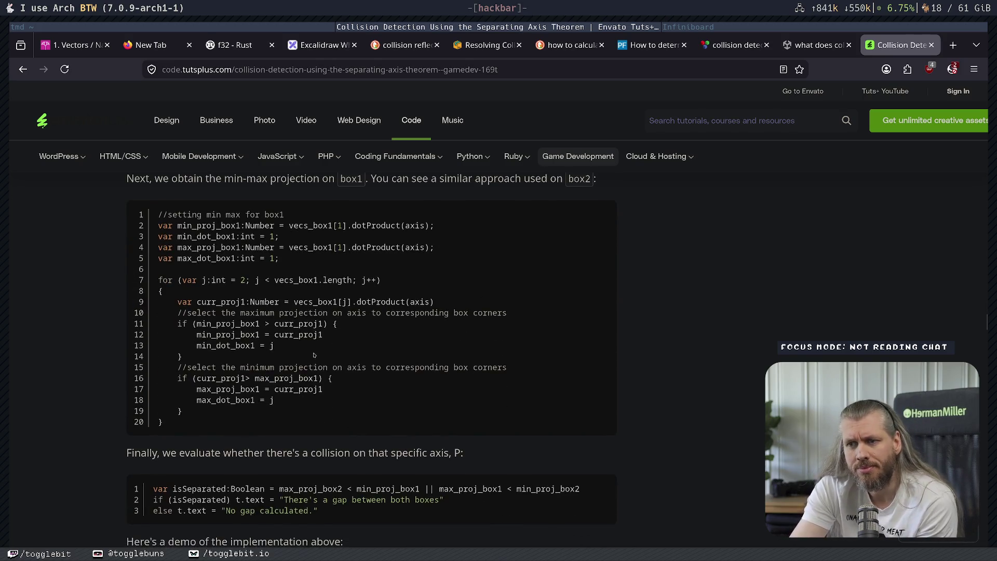
scroll(268, 223, up, 3)
drag(231, 242, 311, 299)
click(360, 335)
drag(215, 328, 309, 327)
click(308, 328)
drag(396, 327, 494, 346)
click(498, 358)
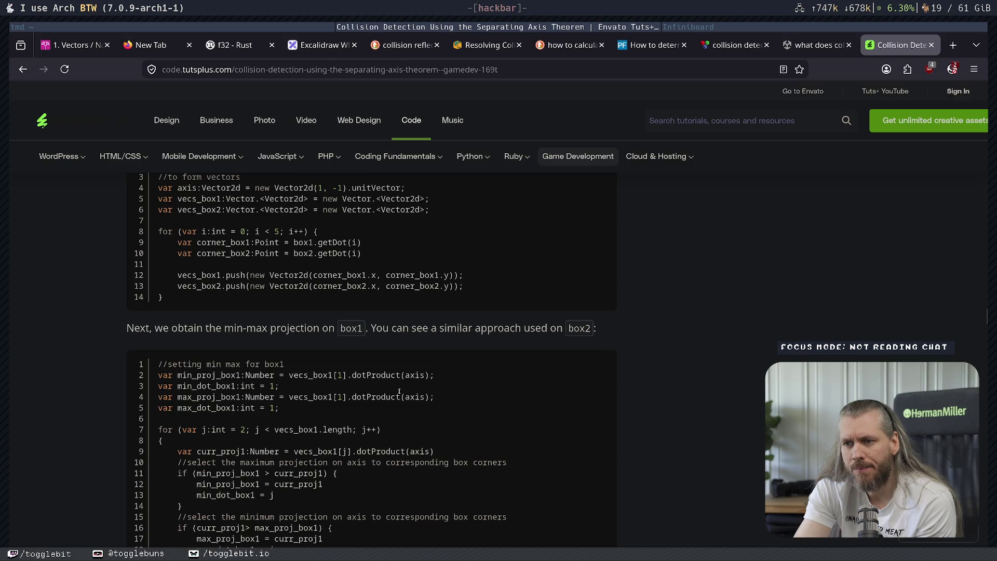
scroll(227, 387, down, 3)
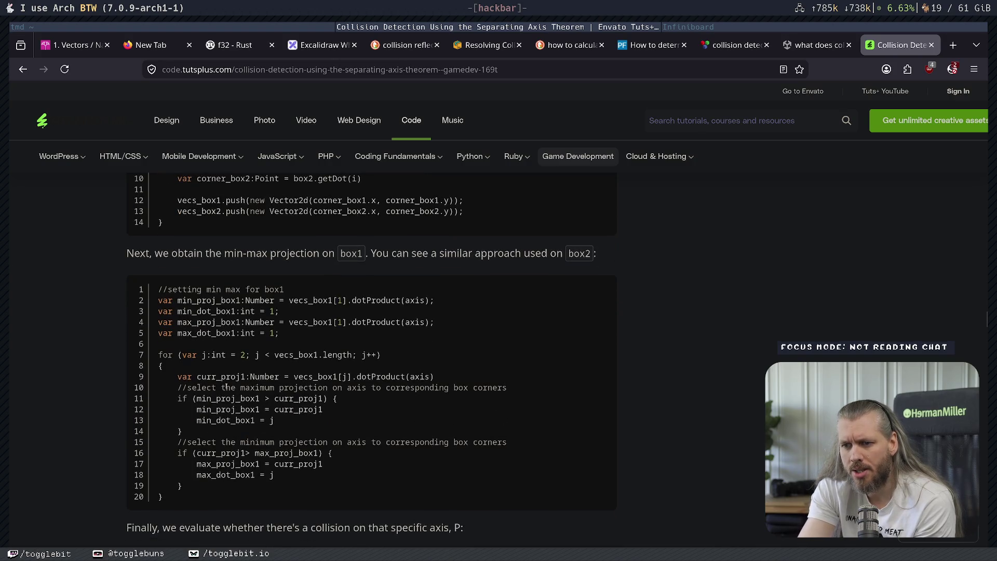
drag(235, 354, 352, 355)
drag(237, 355, 245, 355)
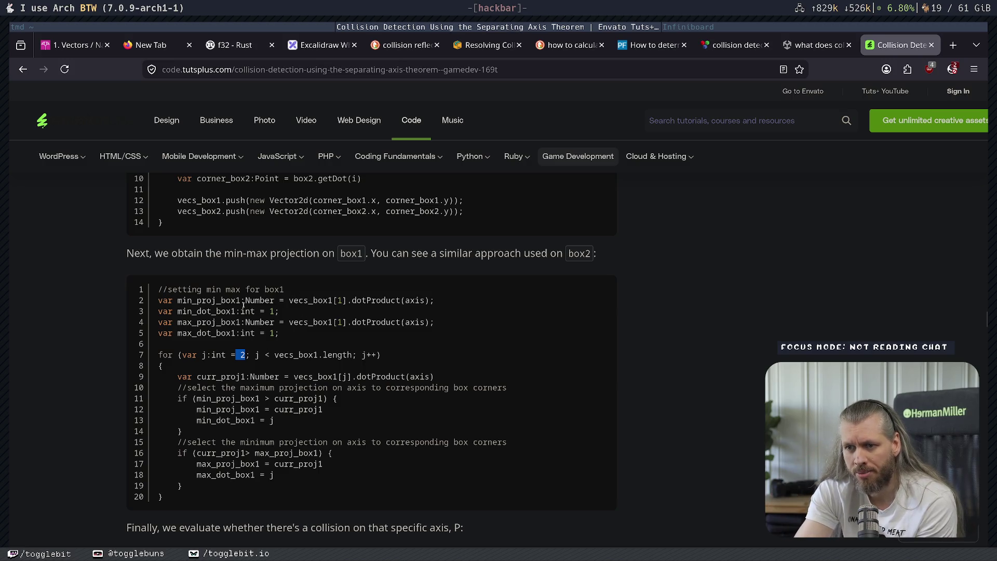
mouse_move(352, 300)
mouse_down()
mouse_move(158, 300)
mouse_move(401, 301)
mouse_up()
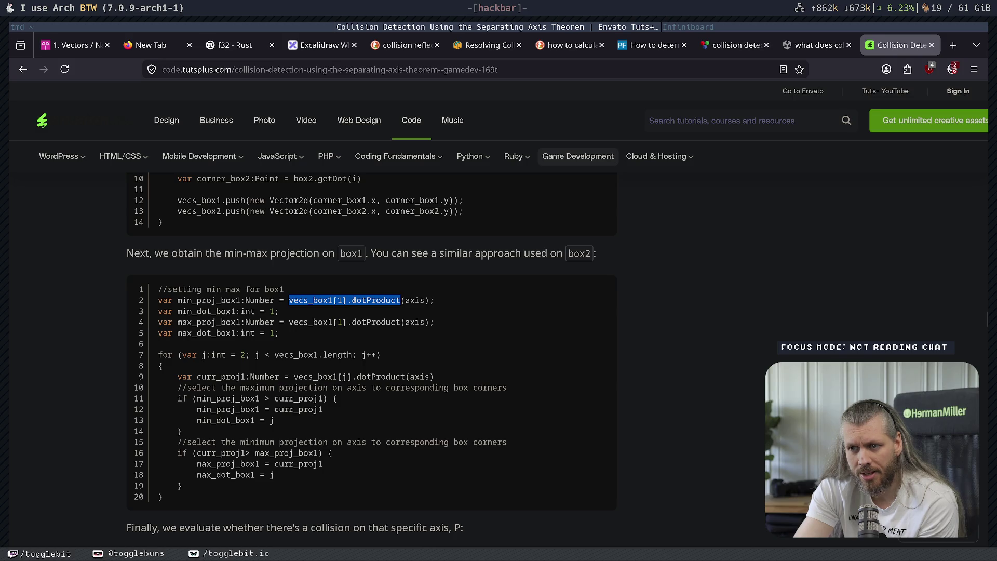
drag(302, 300, 403, 302)
double_click(421, 301)
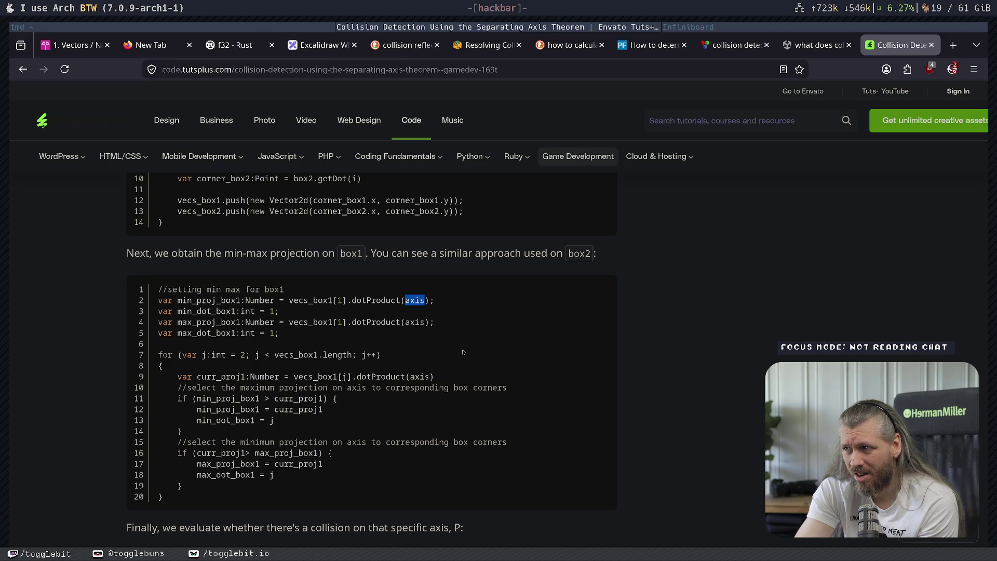
scroll(463, 352, up, 4)
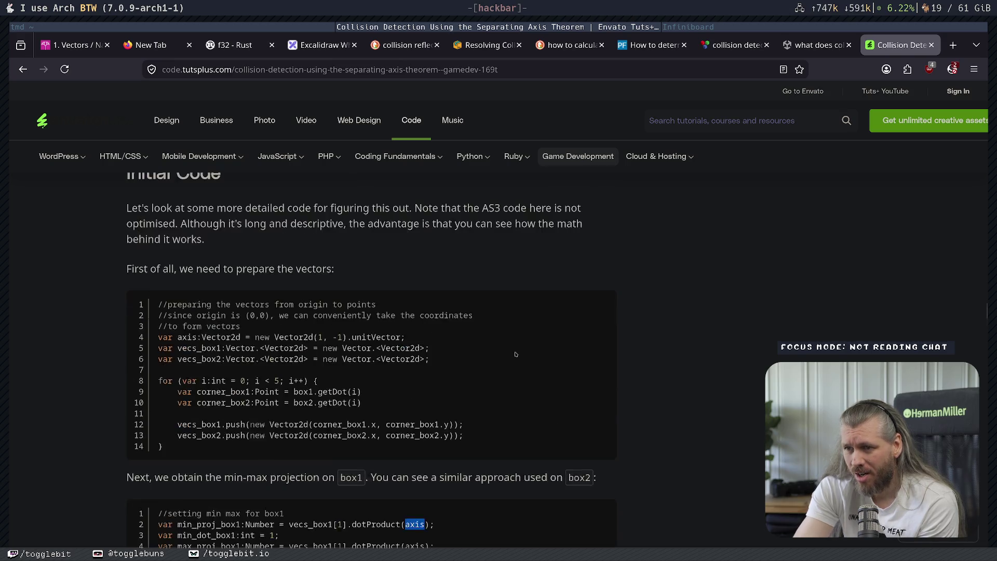
click(302, 333)
drag(158, 337, 367, 337)
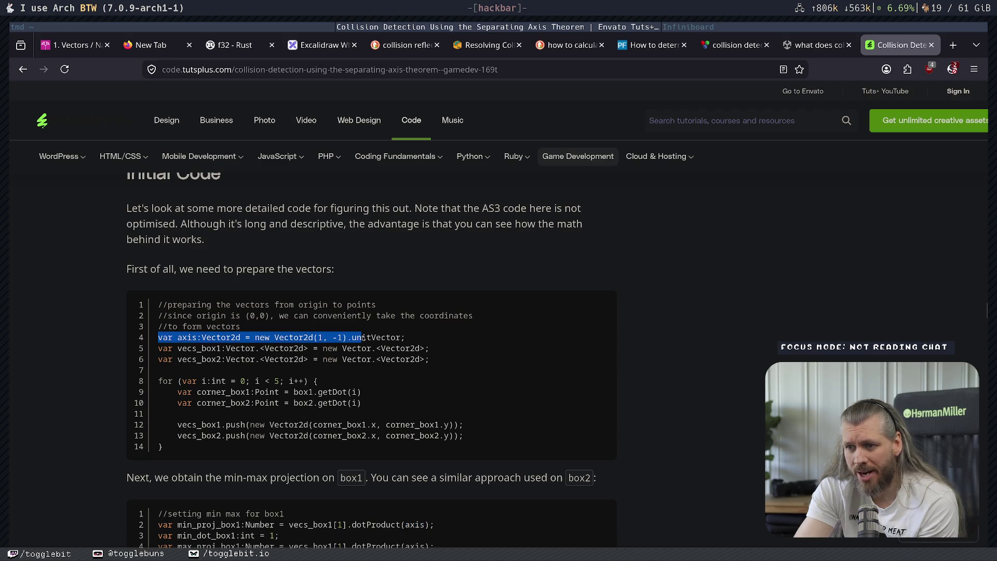
scroll(366, 337, up, 1)
drag(342, 423, 393, 420)
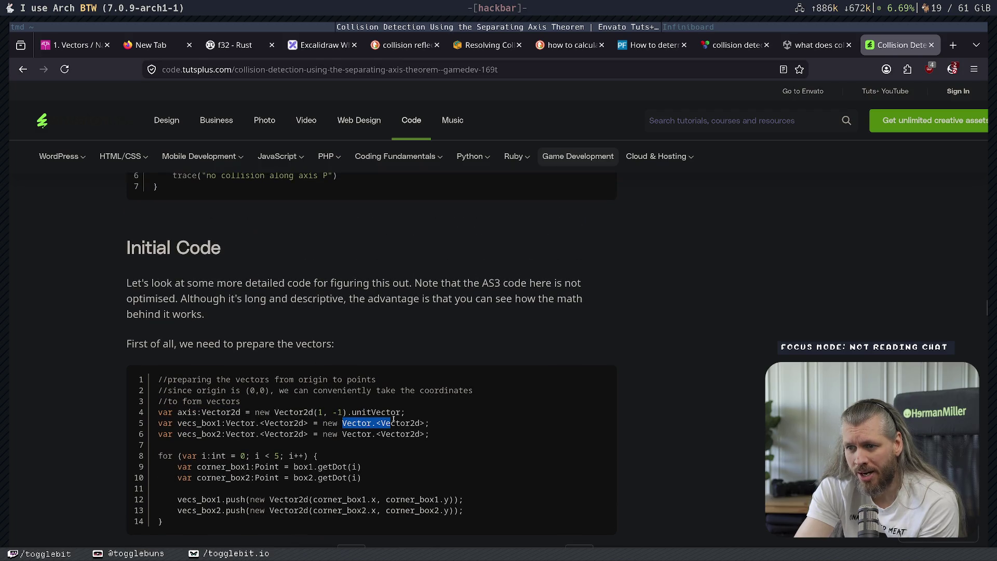
double_click(376, 411)
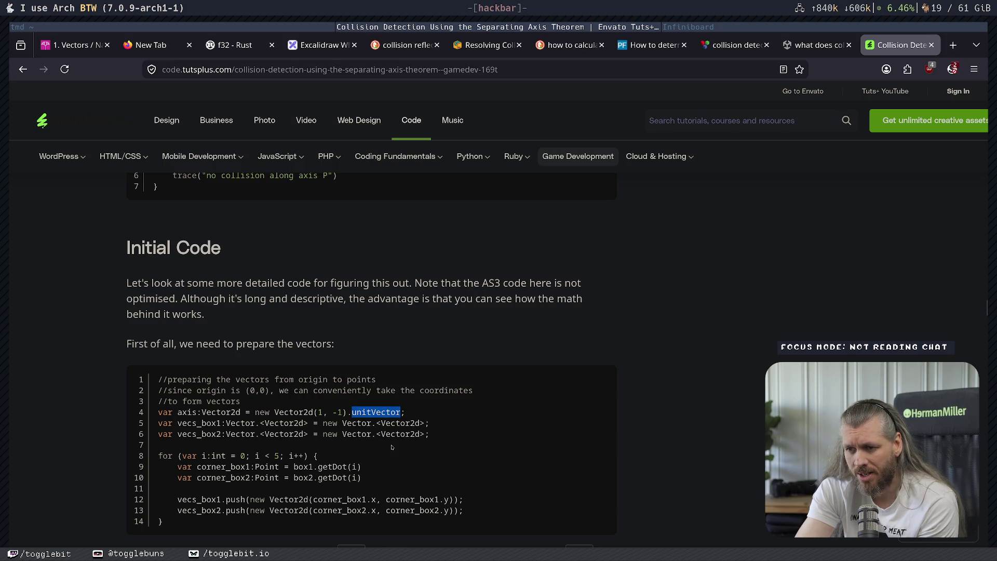
scroll(399, 427, down, 3)
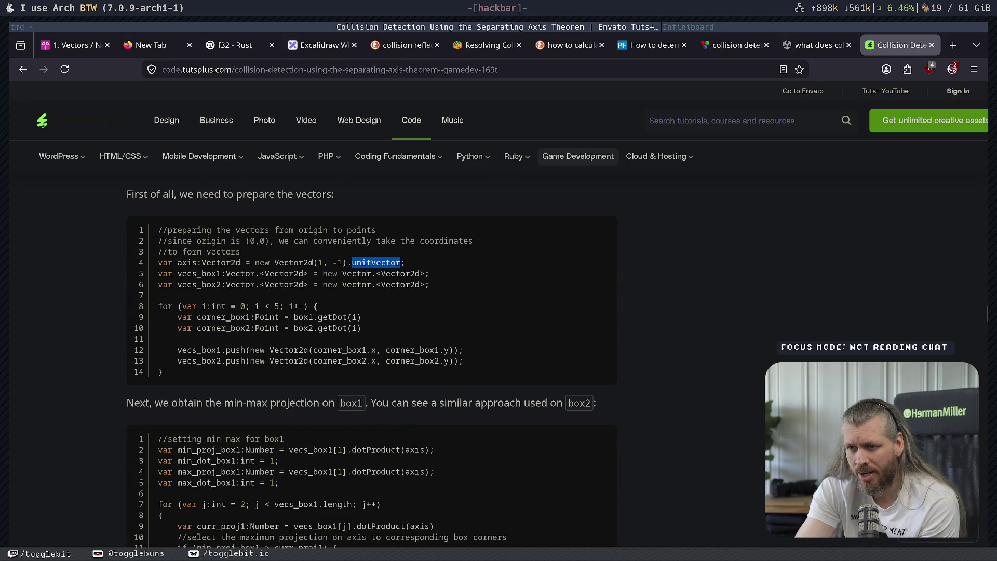
drag(313, 263, 346, 263)
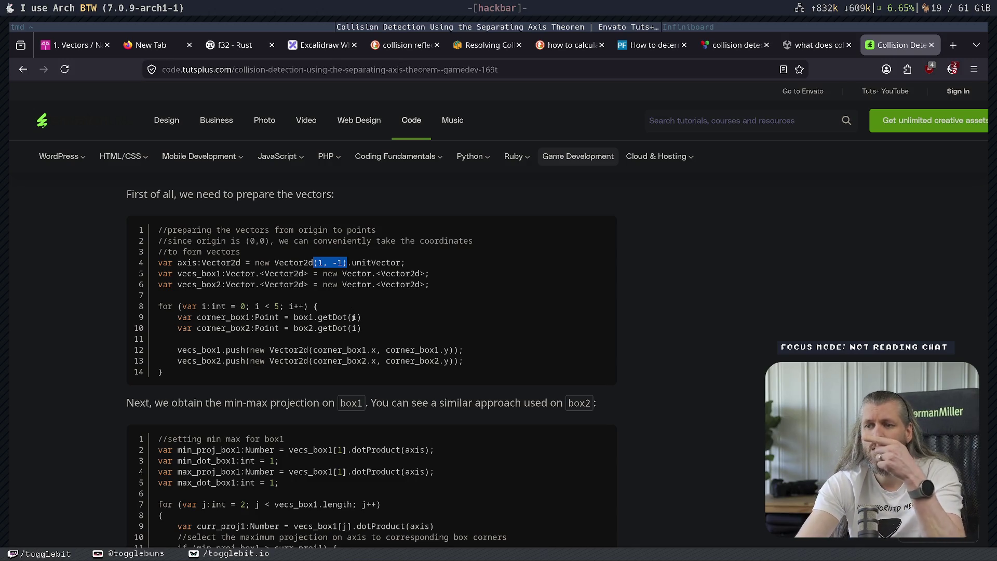
scroll(387, 333, up, 4)
scroll(387, 333, up, 10)
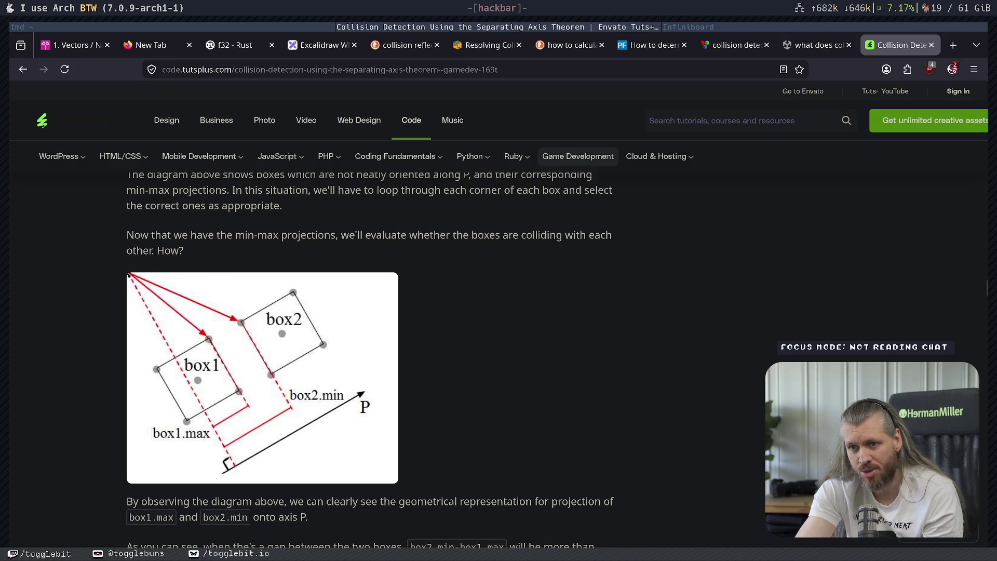
scroll(499, 369, down, 10)
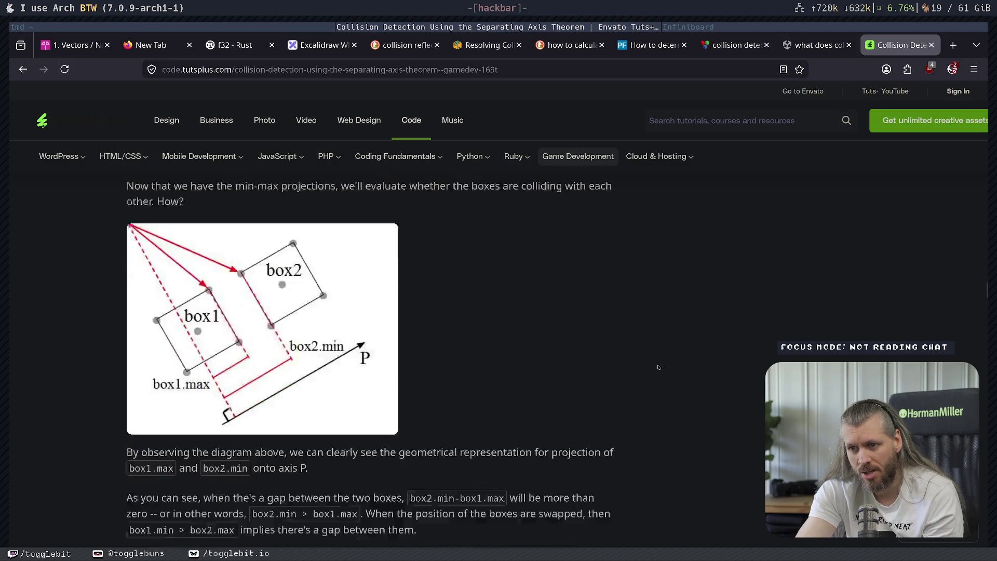
scroll(500, 369, down, 2)
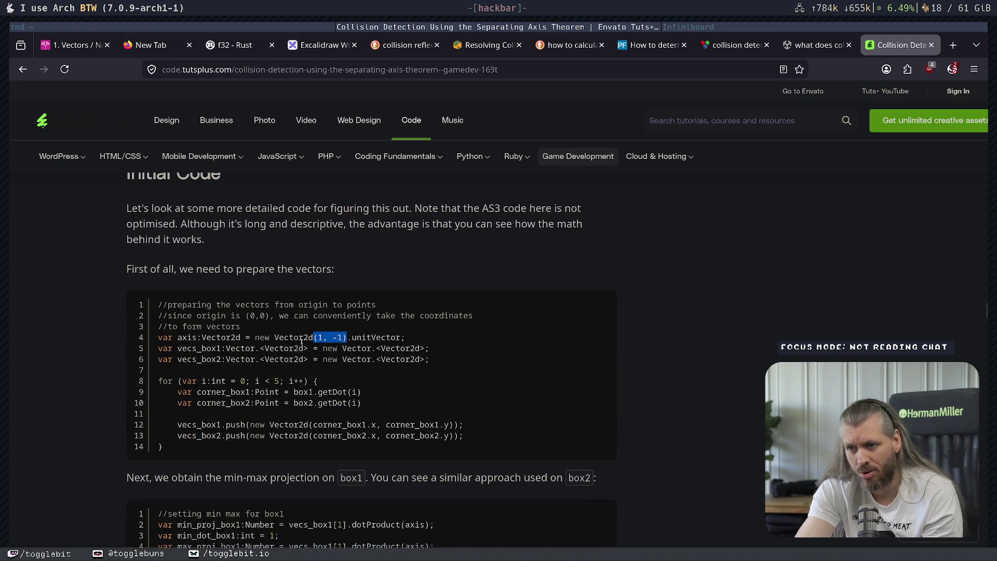
double_click(184, 338)
drag(184, 338, 228, 337)
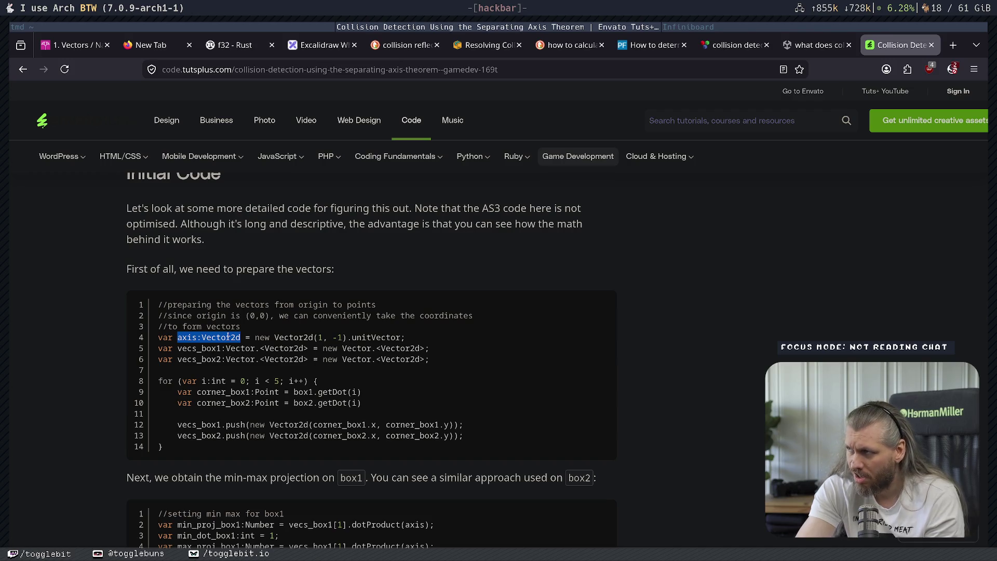
scroll(398, 294, down, 10)
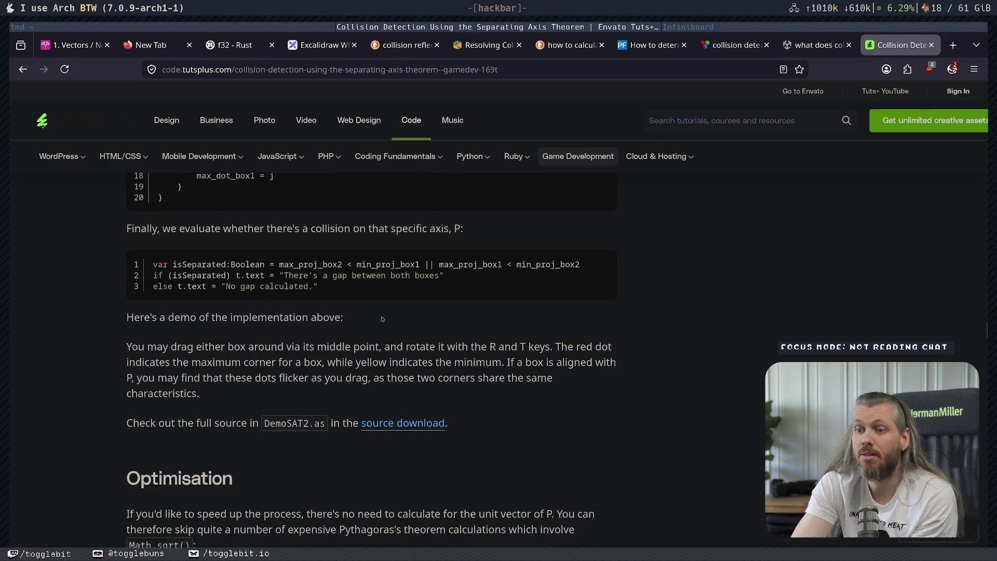
scroll(372, 358, up, 5)
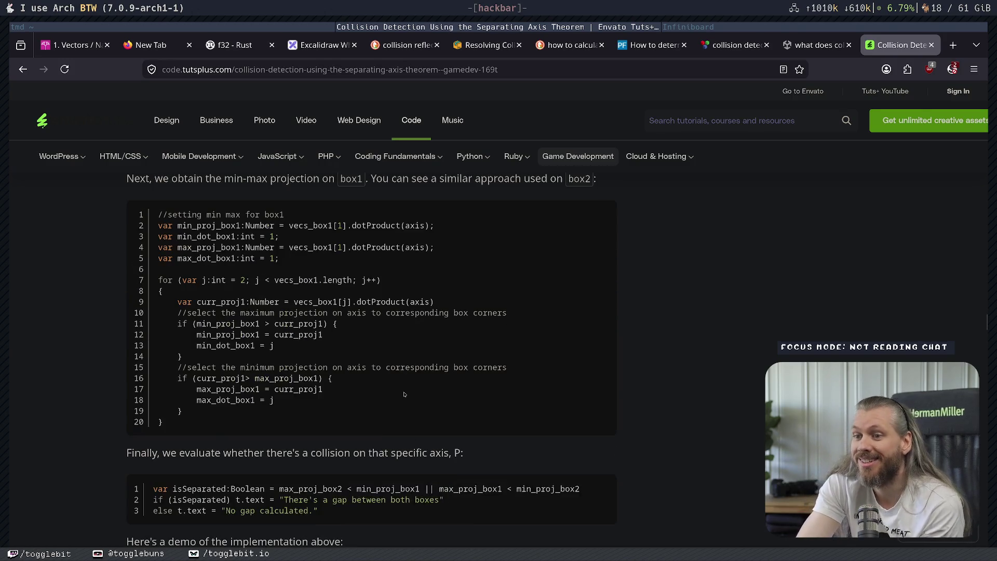
mouse_move(297, 226)
mouse_down()
mouse_move(374, 280)
mouse_move(364, 263)
mouse_move(260, 225)
mouse_up()
Clear the setup highlights and highlight the vector-preparation loop, lines 8 to 12.
click(360, 261)
click(260, 226)
scroll(378, 326, up, 3)
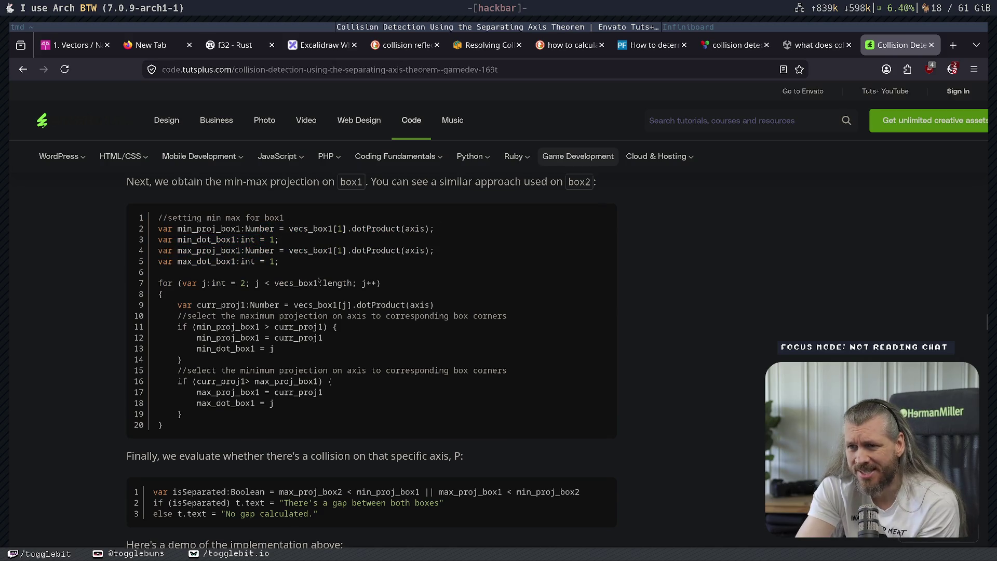
drag(158, 231, 361, 275)
click(264, 307)
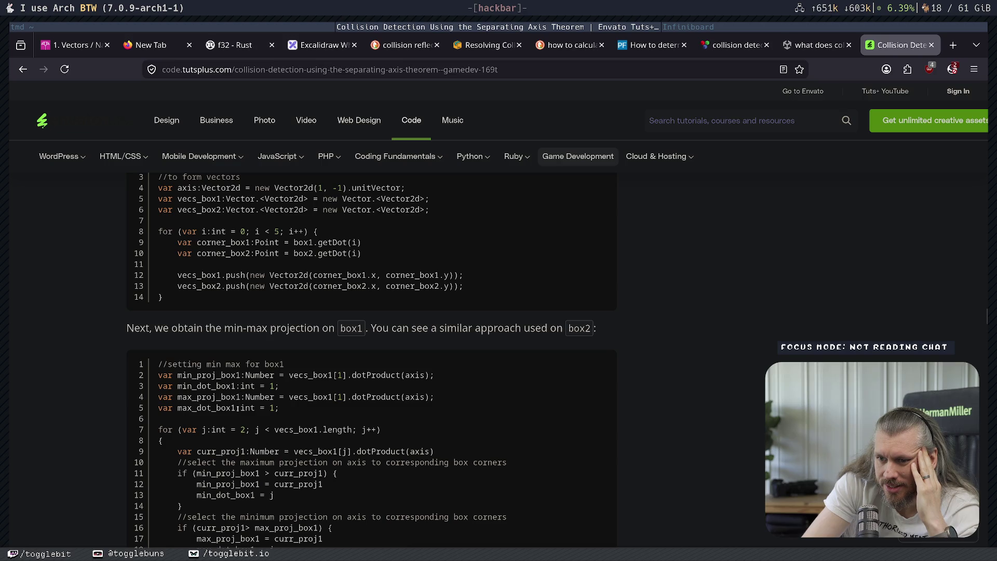
Study min_dot_box1, vecs_box1[1], the line-7 loop and the line-9 dot product call.
drag(182, 385, 279, 386)
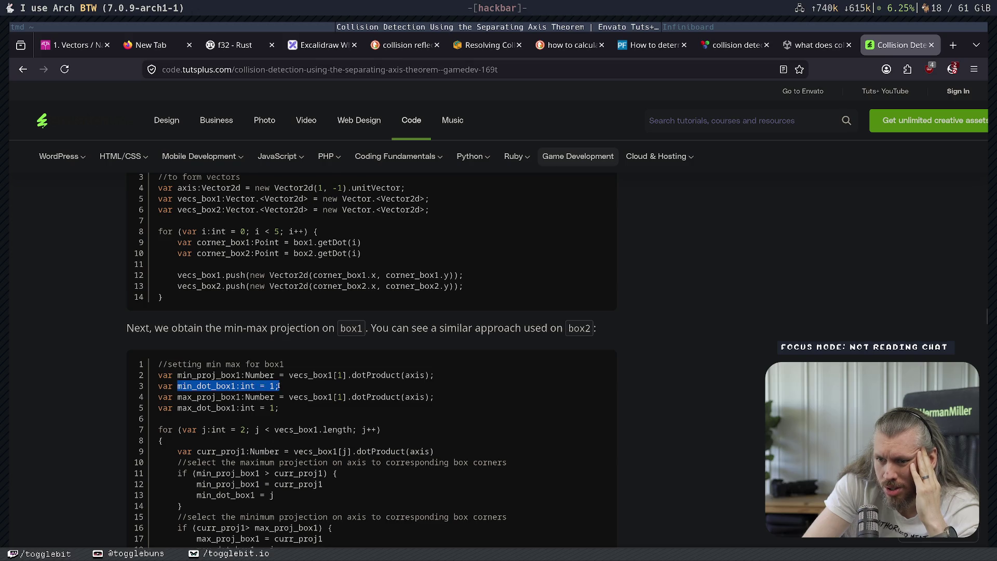
double_click(338, 375)
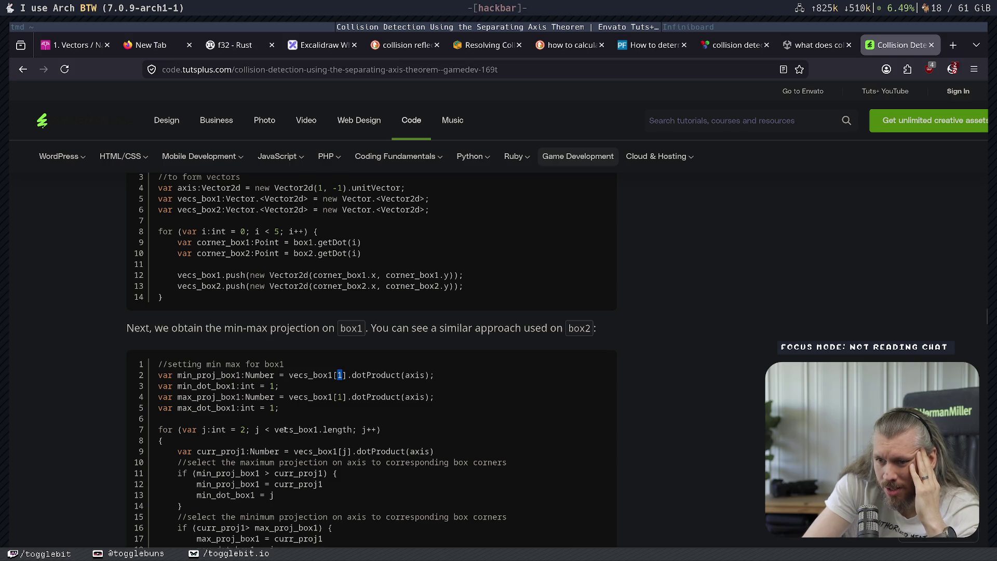
drag(193, 429, 362, 432)
scroll(362, 432, down, 3)
drag(264, 377, 436, 380)
drag(187, 388, 519, 390)
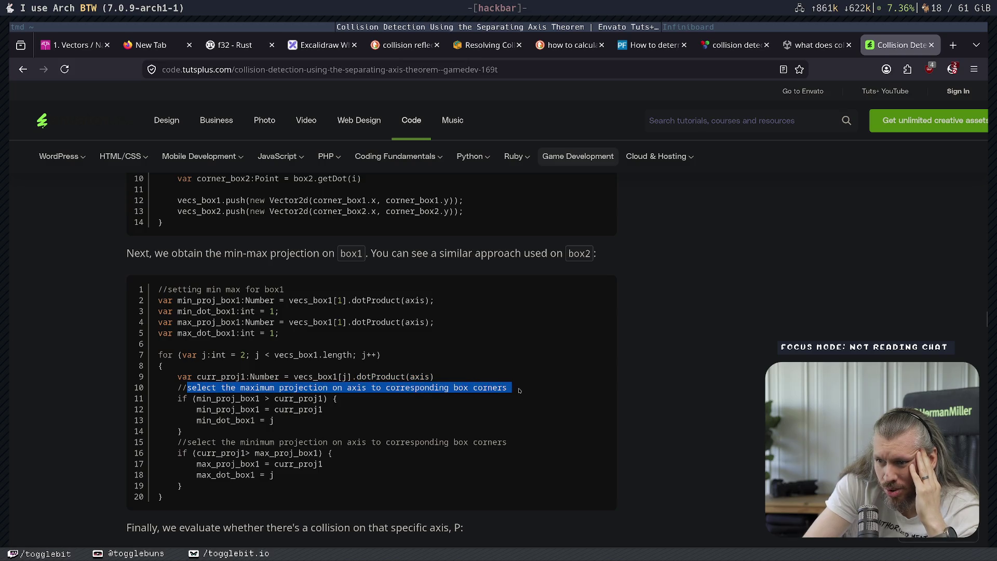
click(236, 397)
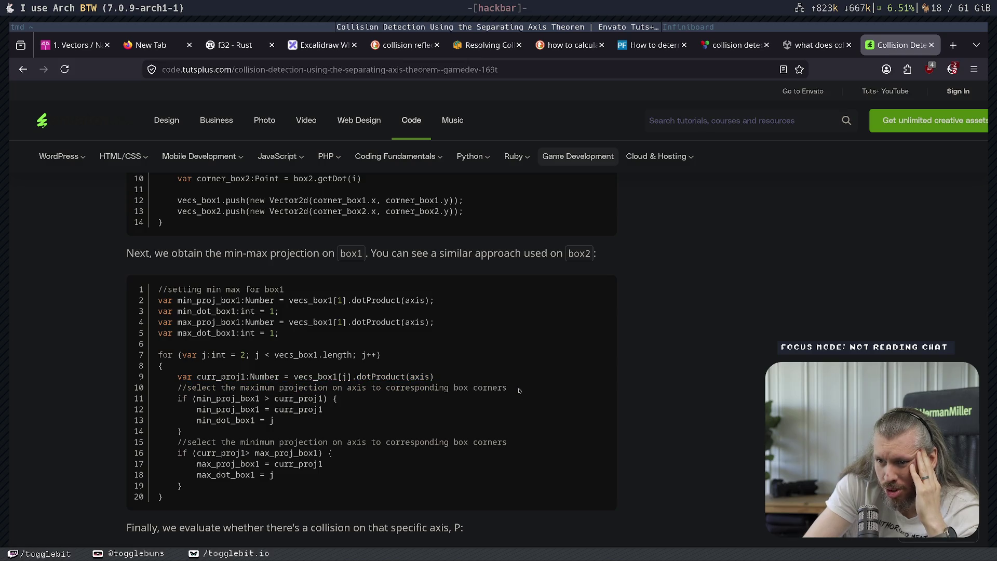
Trace the min_proj_box1 = curr_proj1 update on lines 11–12 and the loop variable j.
double_click(205, 398)
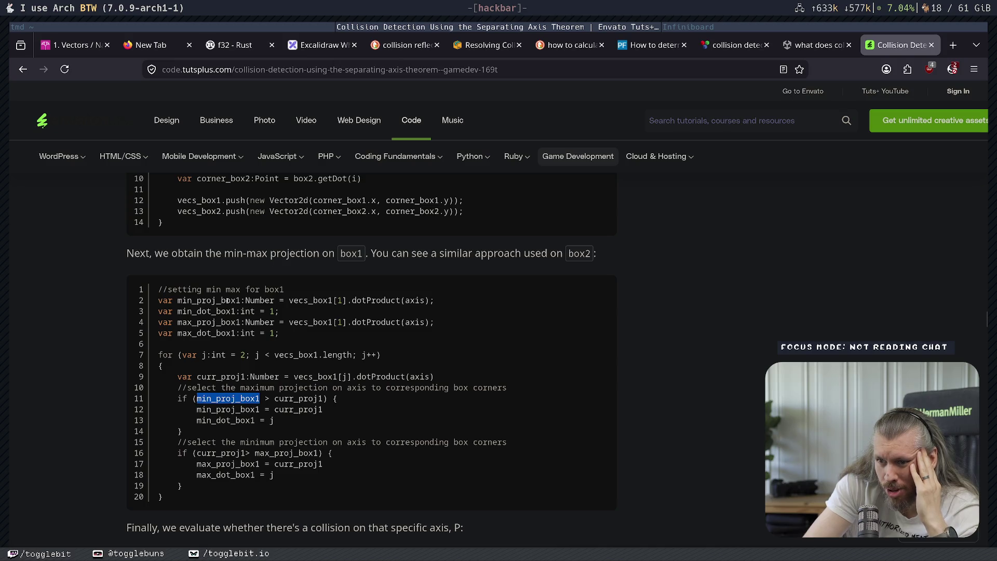
double_click(300, 399)
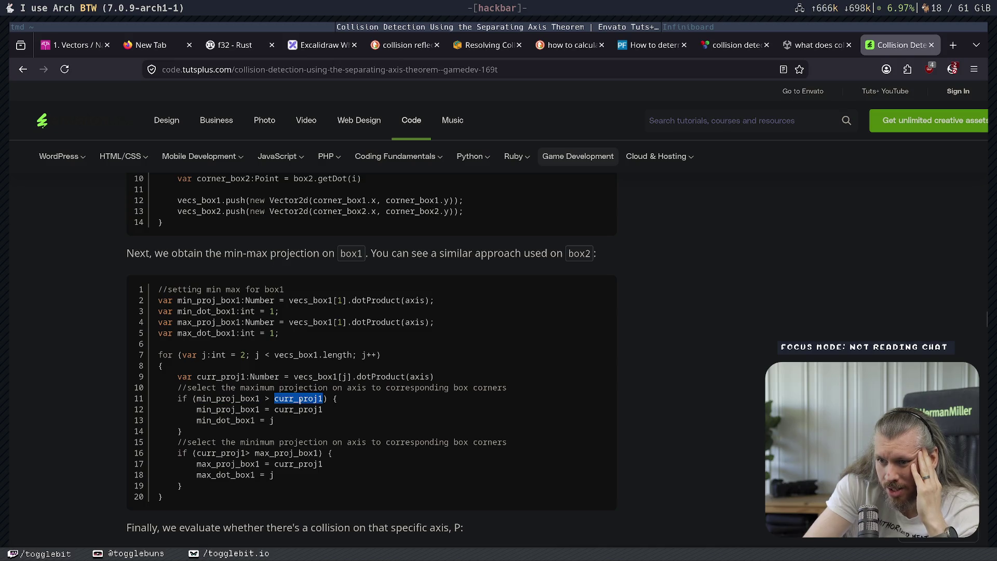
mouse_move(323, 410)
mouse_down()
mouse_move(197, 410)
mouse_move(274, 420)
mouse_up()
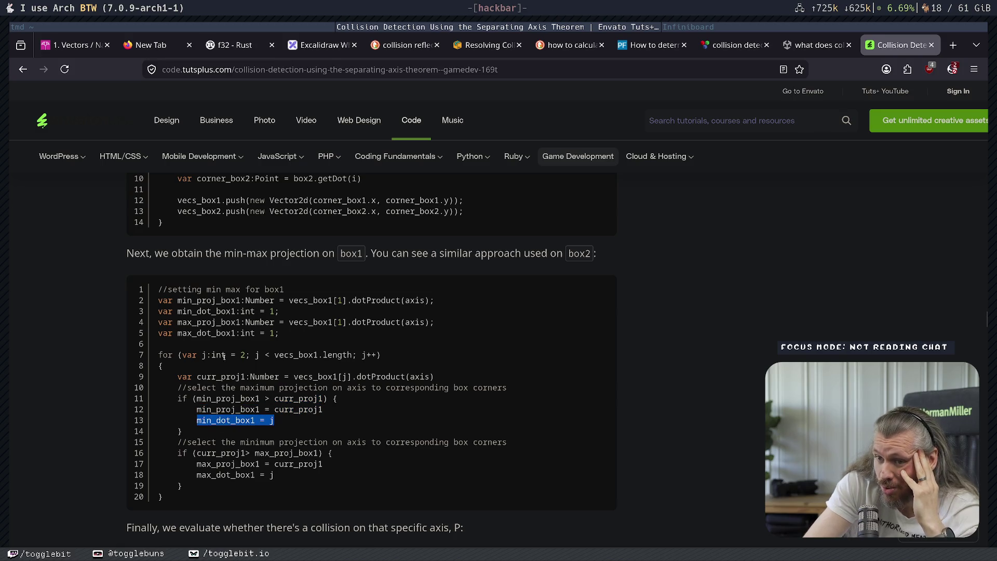
click(200, 359)
drag(200, 359, 212, 357)
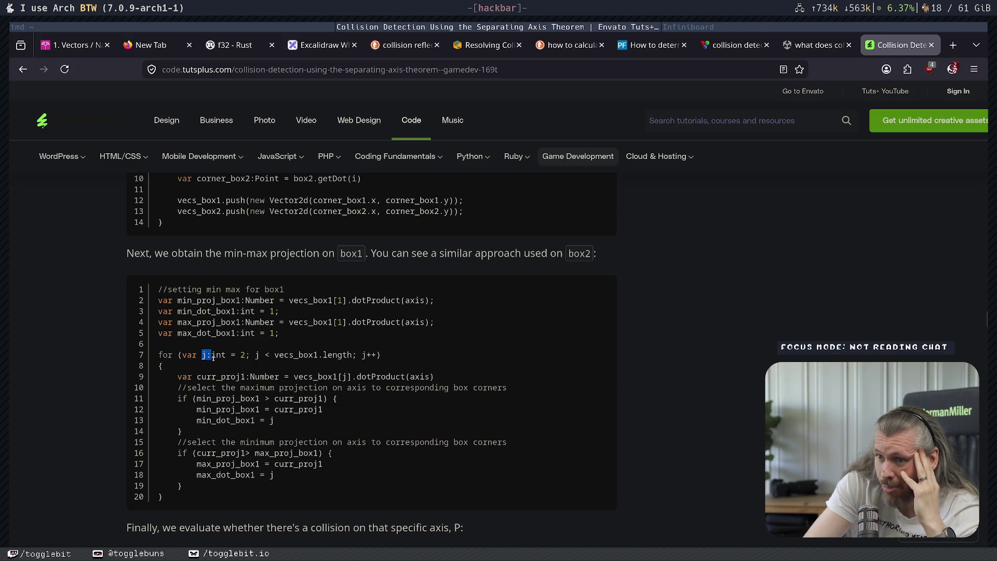
Read the axis-P collision check and highlight the isSeparated comparison.
scroll(261, 388, up, 2)
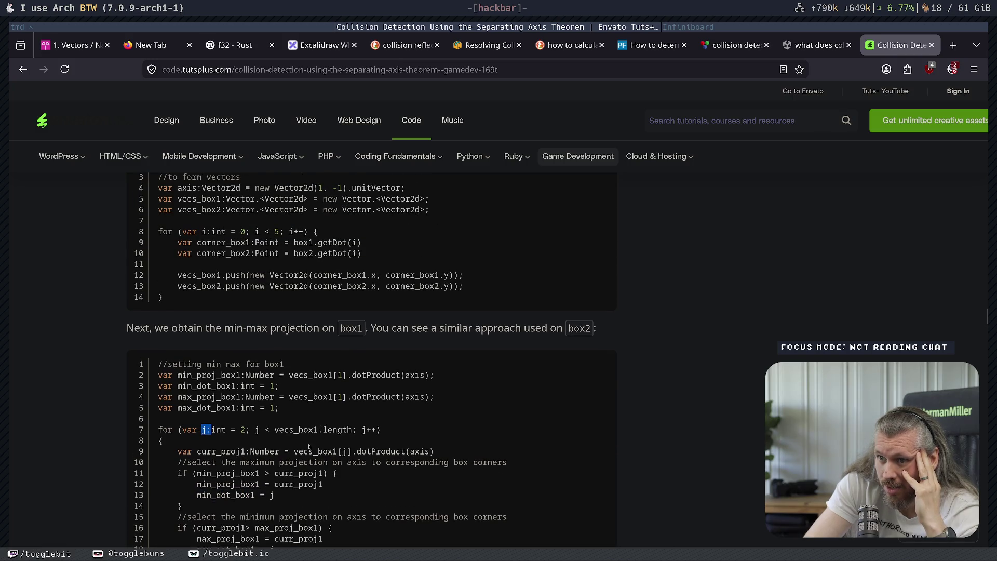
scroll(310, 446, down, 3)
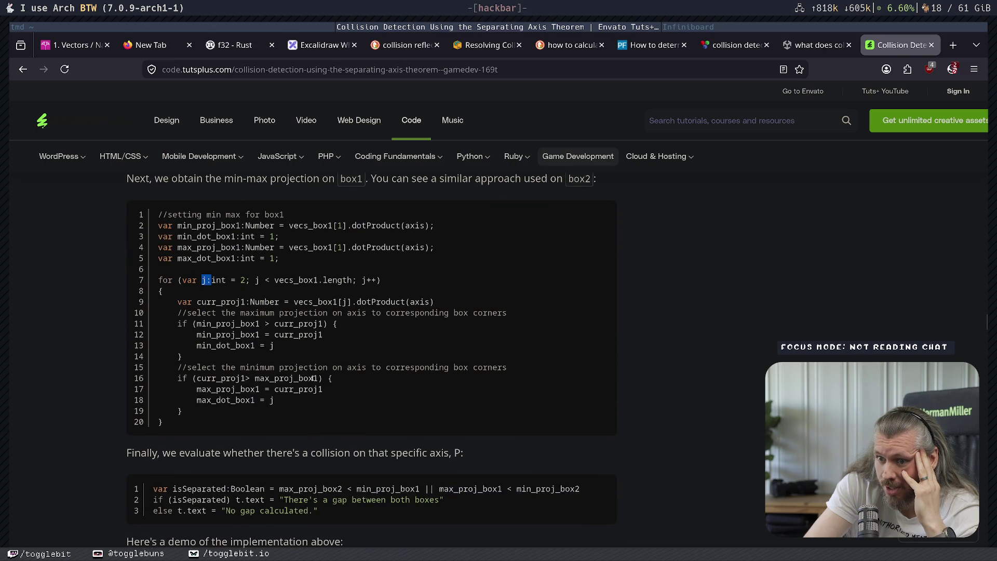
double_click(291, 378)
drag(291, 378, 462, 378)
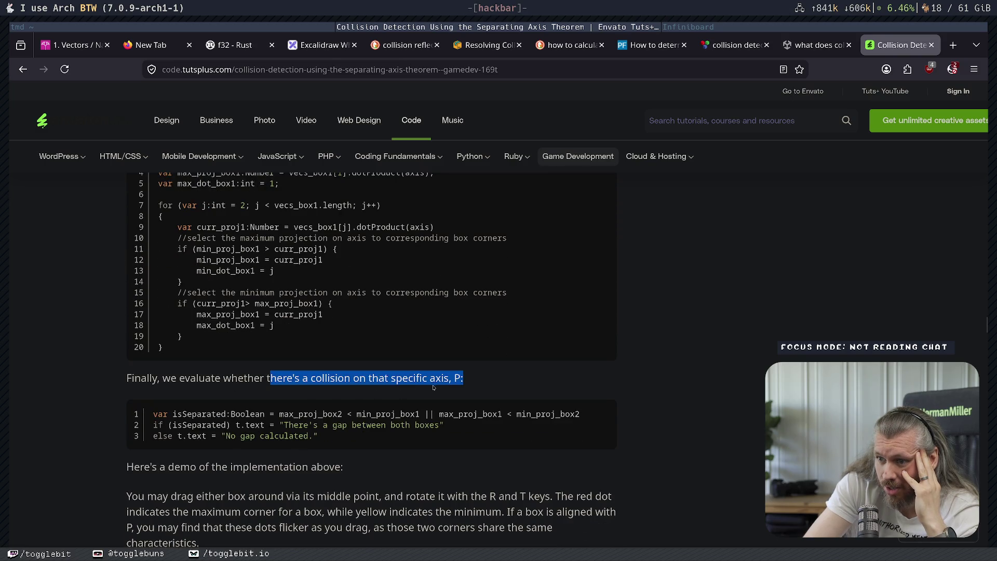
click(436, 382)
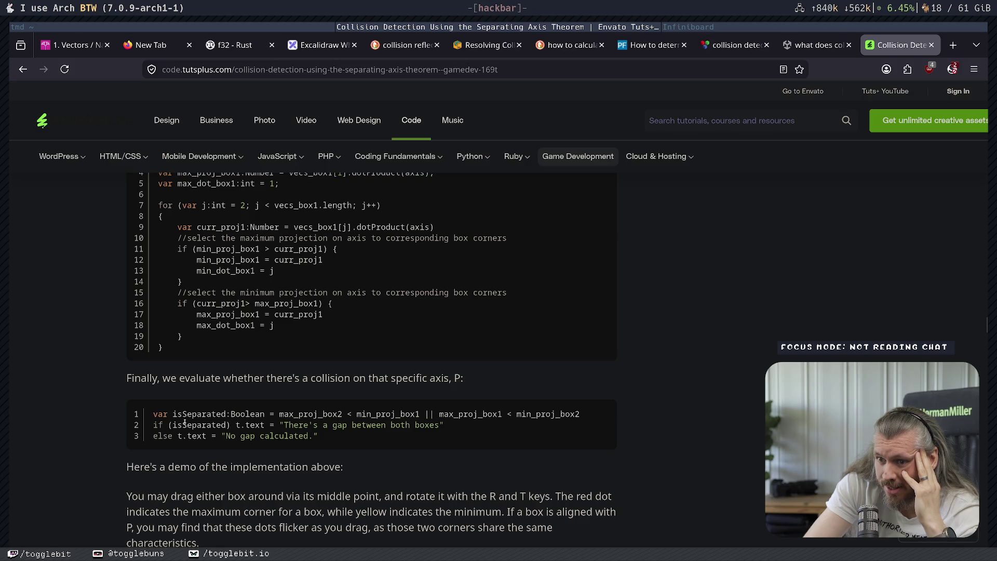
mouse_move(202, 414)
mouse_down()
mouse_move(460, 418)
mouse_move(466, 439)
mouse_up()
click(465, 439)
scroll(260, 319, down, 5)
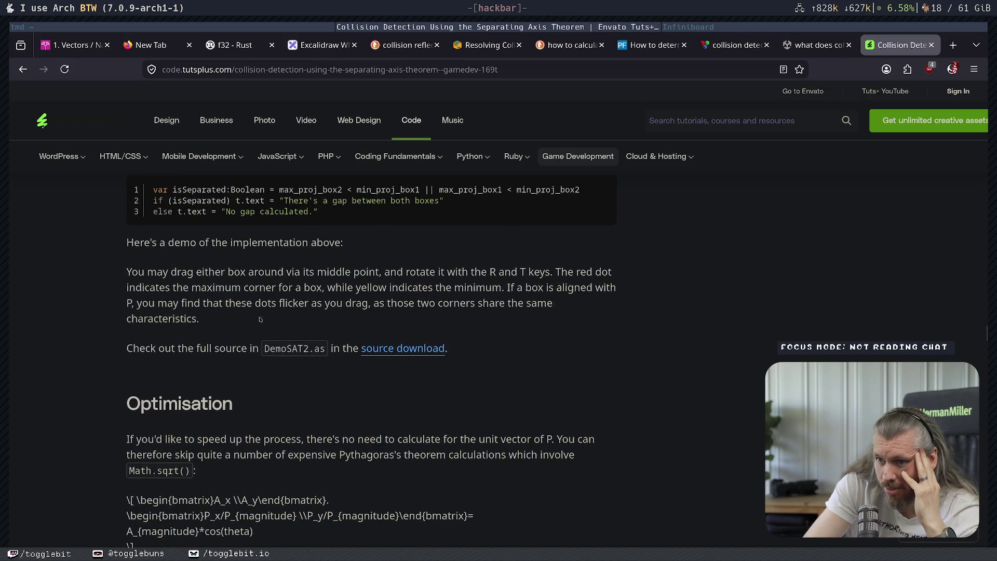
Highlight the demo paragraph and the Optimisation notes on skipping unit vectors and Pythagoras.
drag(182, 272, 550, 303)
click(421, 304)
scroll(421, 304, down, 3)
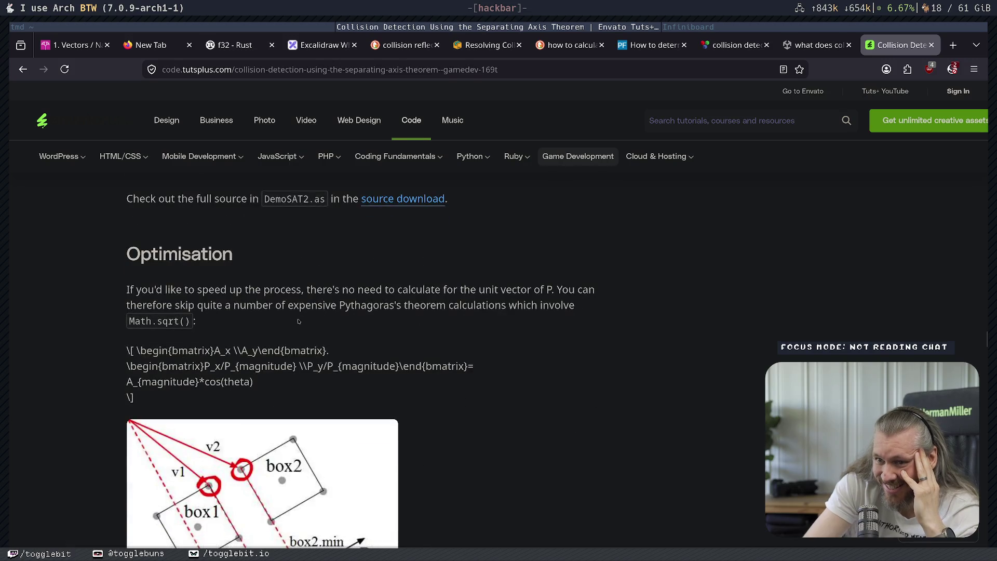
drag(369, 289, 502, 291)
click(502, 293)
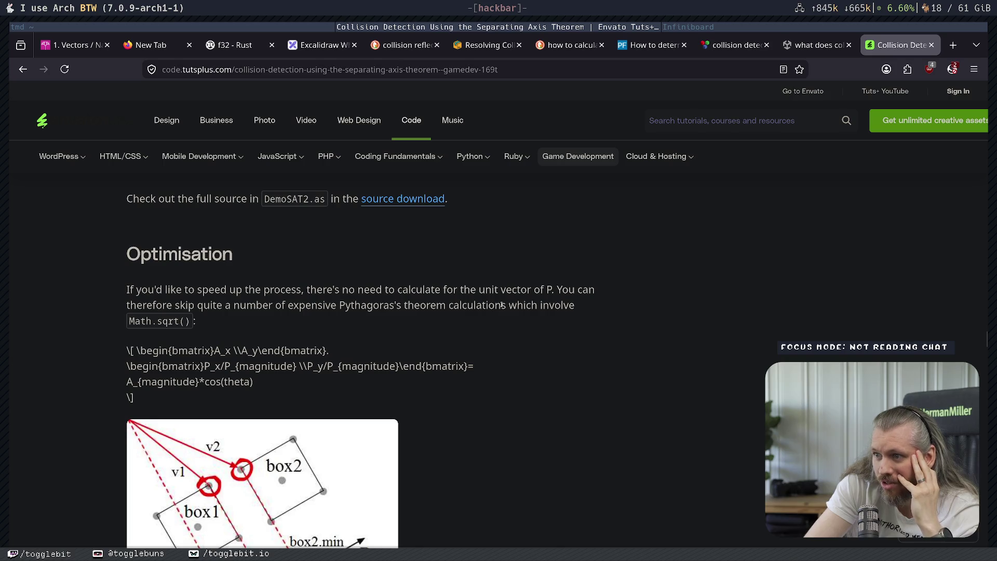
mouse_move(137, 305)
mouse_down()
mouse_move(192, 321)
mouse_move(431, 306)
mouse_up()
click(473, 332)
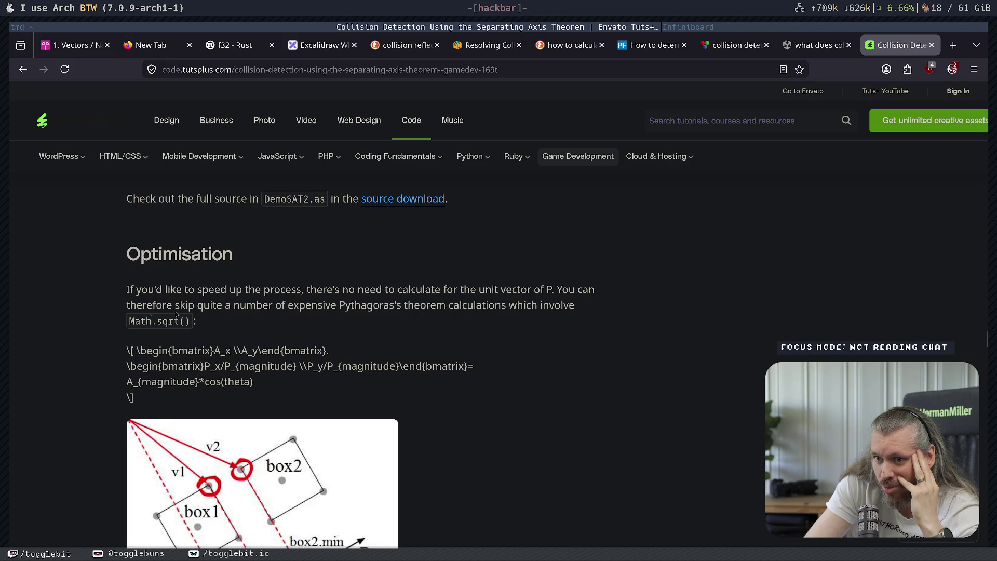
Scroll past the box diagram and highlight the P_unit definition on code line 3.
scroll(319, 328, down, 3)
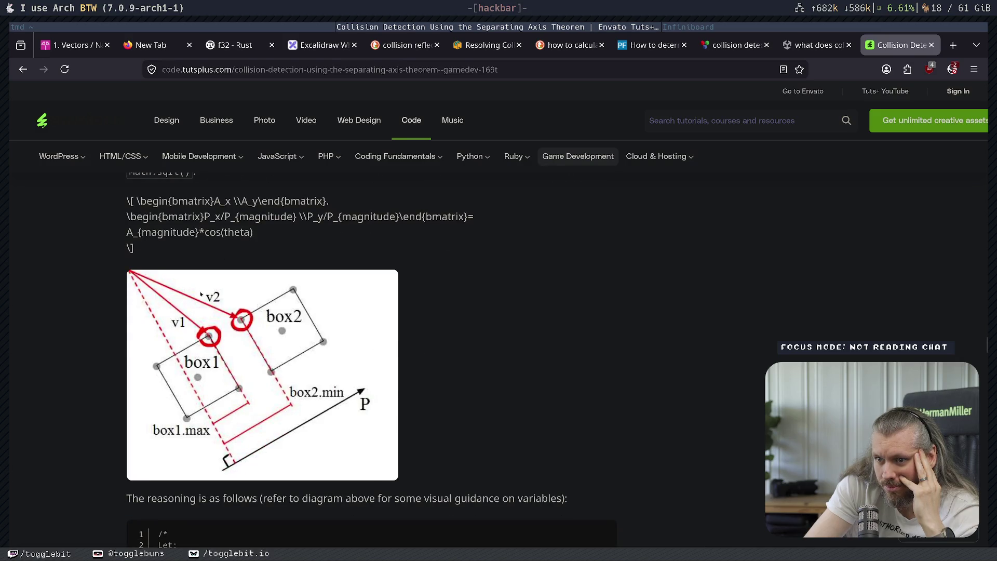
scroll(265, 330, down, 2)
drag(236, 423, 430, 423)
click(451, 423)
scroll(451, 423, down, 2)
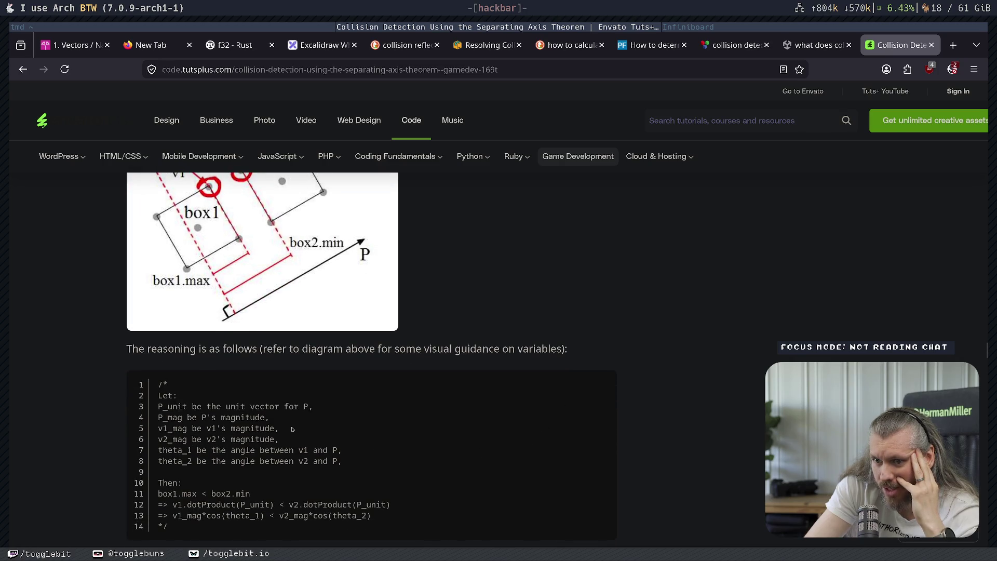
drag(167, 407, 279, 408)
Highlight the v1_mag and v2_mag magnitude definitions and the theta_1 angle on line 7.
scroll(354, 412, up, 2)
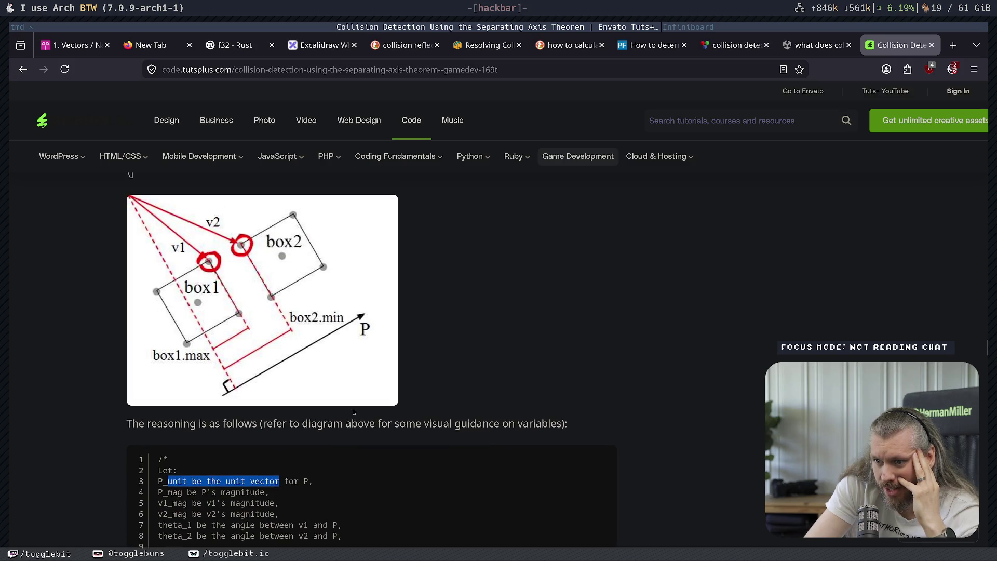
drag(210, 491, 280, 502)
click(248, 504)
drag(173, 503, 292, 521)
mouse_move(183, 524)
mouse_down()
mouse_move(283, 536)
mouse_move(340, 527)
mouse_up()
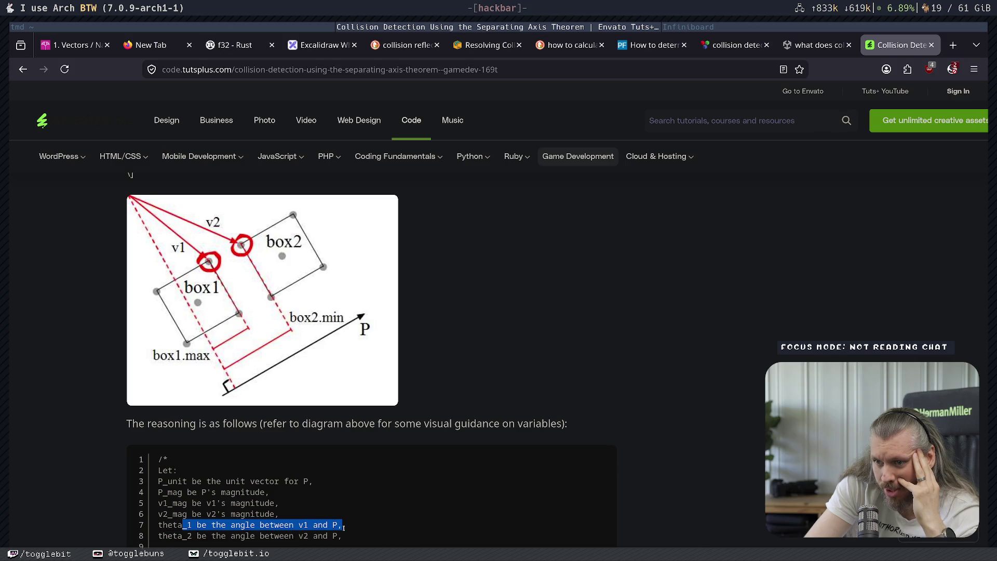
Highlight box1.max < box2.min on line 11 and the start of dot-product line 12.
scroll(343, 527, down, 3)
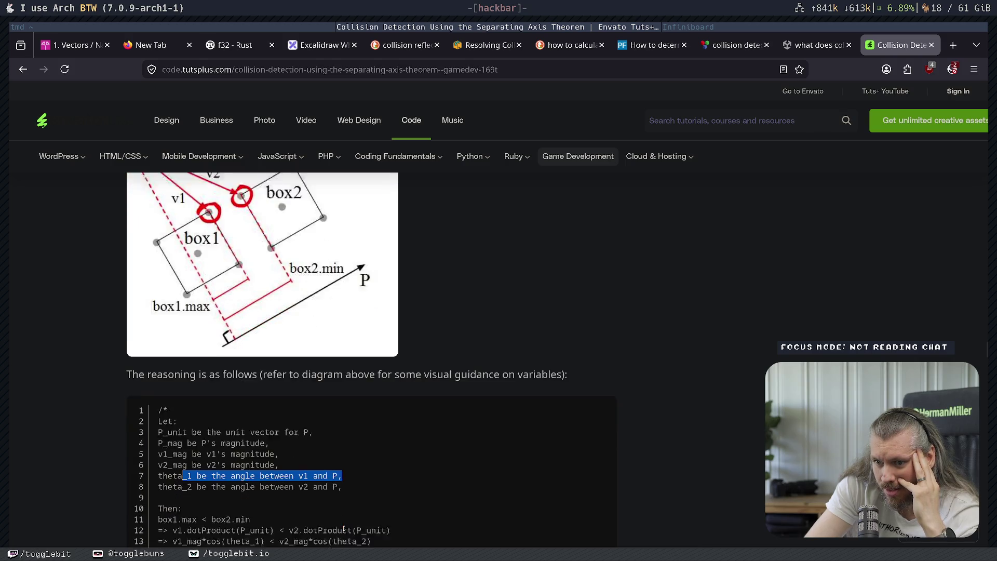
drag(158, 494, 253, 493)
click(261, 493)
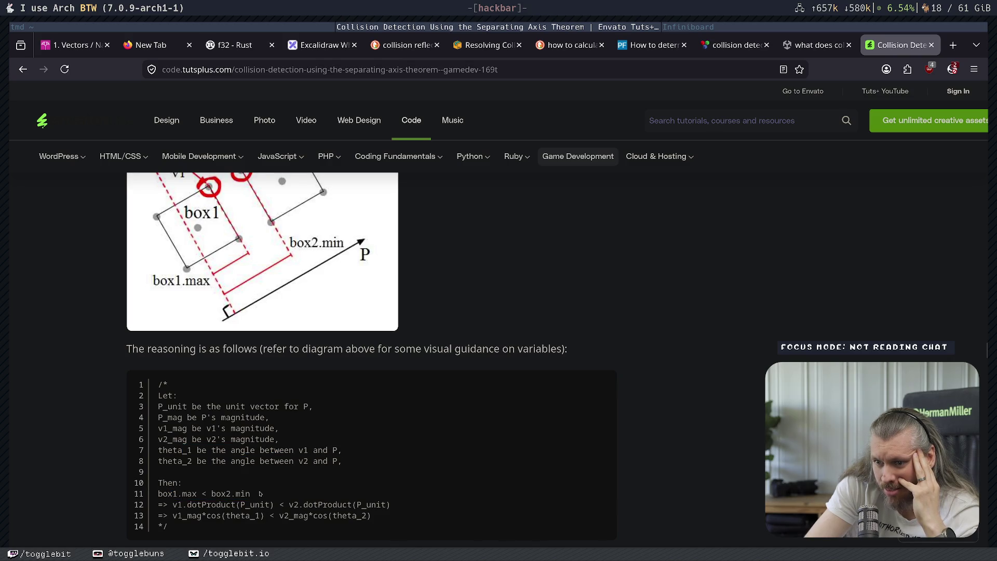
drag(158, 504, 181, 505)
click(181, 505)
scroll(218, 478, down, 2)
scroll(247, 461, up, 2)
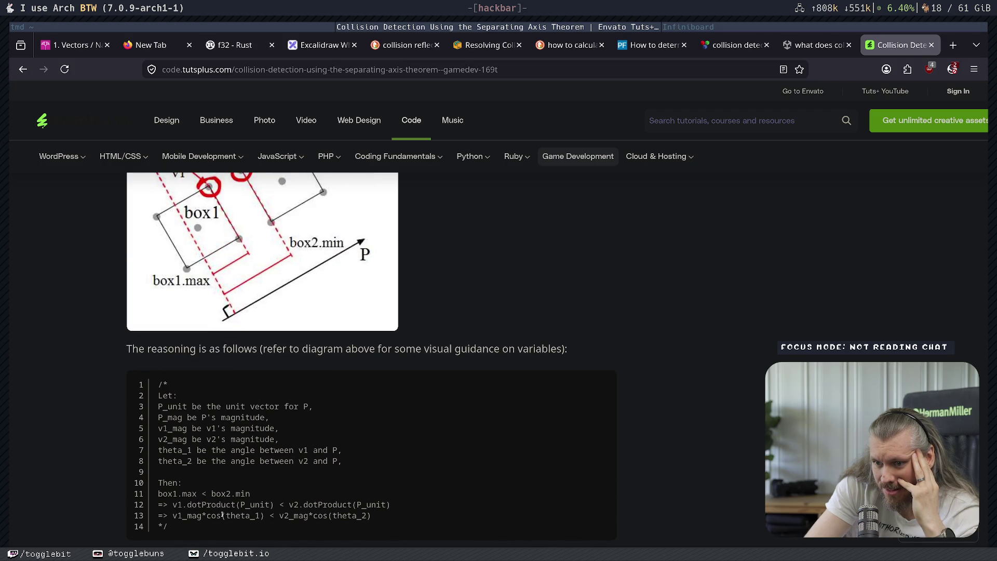
Select the => implication arrow on line 12 and read on to the P_mag scaling argument.
drag(157, 505, 164, 503)
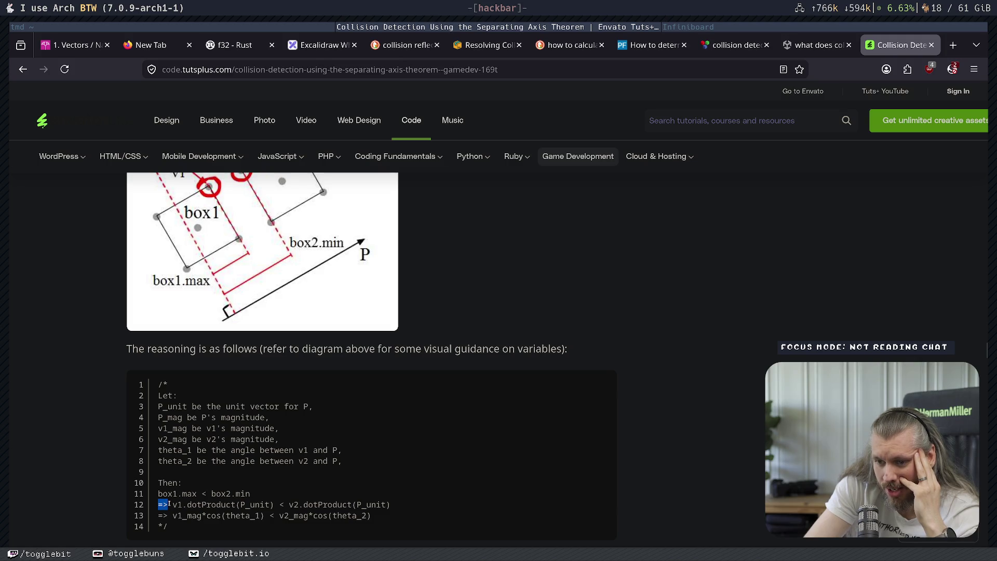
click(174, 506)
double_click(159, 505)
click(166, 505)
drag(167, 505, 155, 506)
click(225, 499)
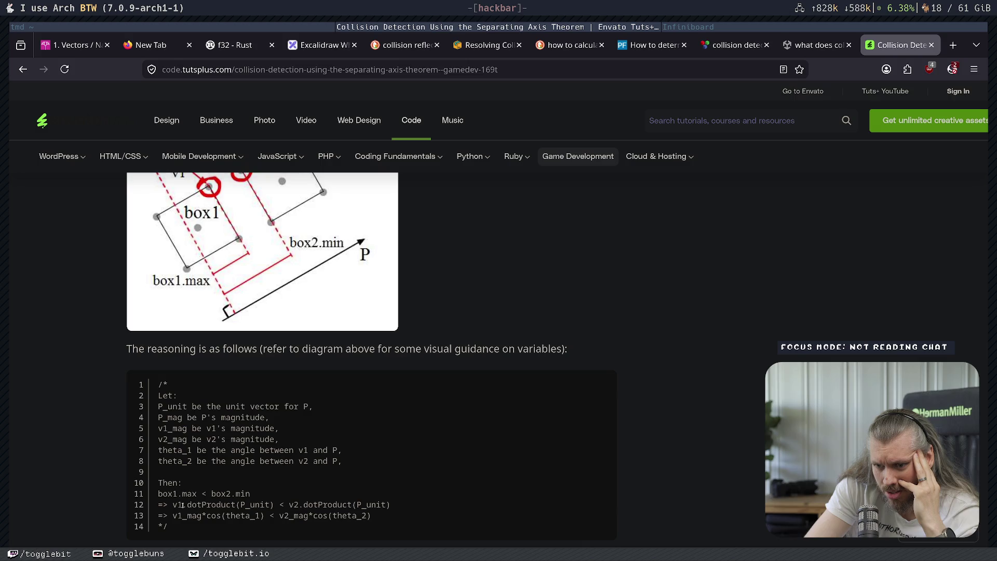
scroll(206, 501, down, 3)
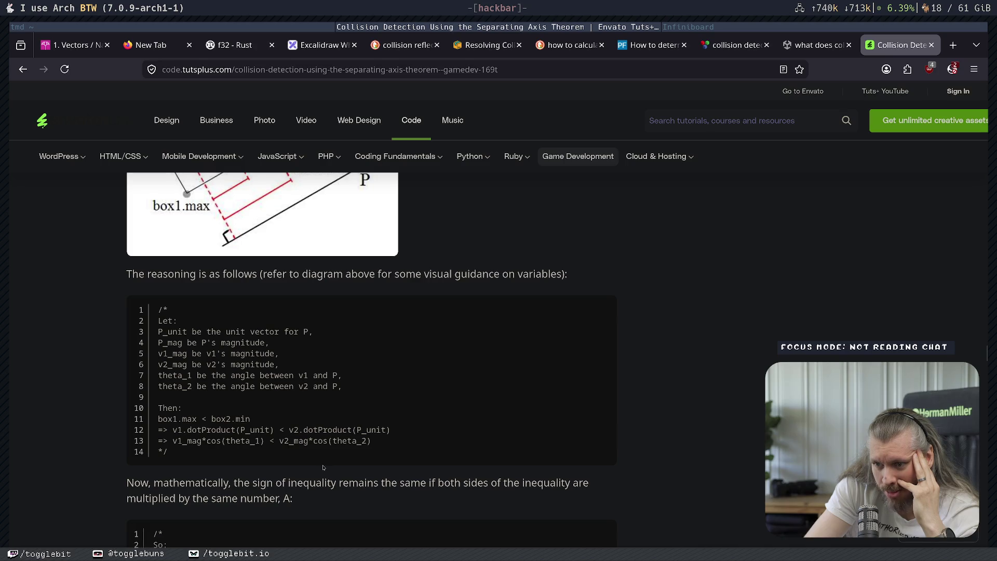
scroll(322, 469, down, 6)
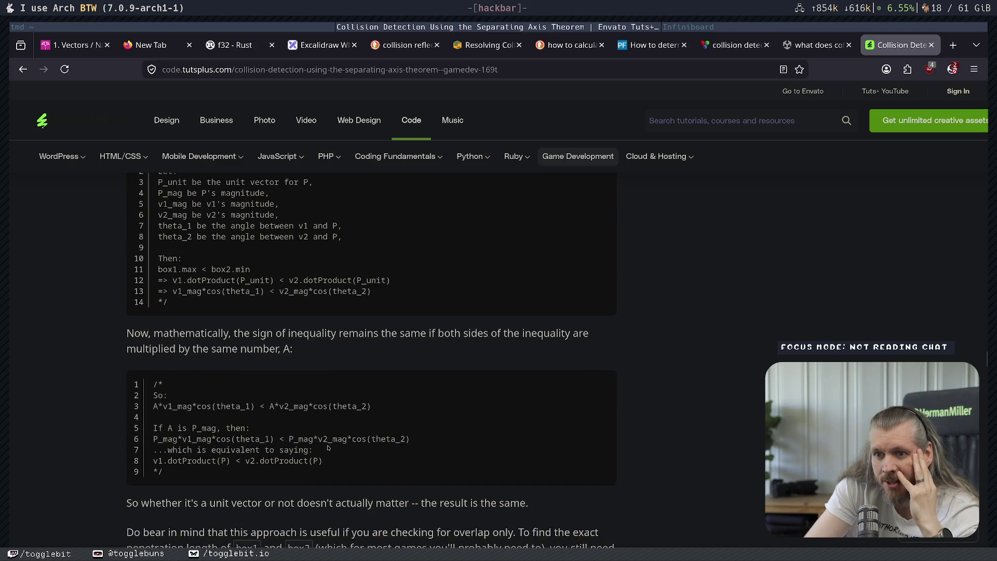
Bookmark the SAT collision detection article in Firefox.
mouse_move(126, 333)
mouse_down()
mouse_move(251, 333)
mouse_move(342, 353)
mouse_up()
scroll(214, 377, down, 6)
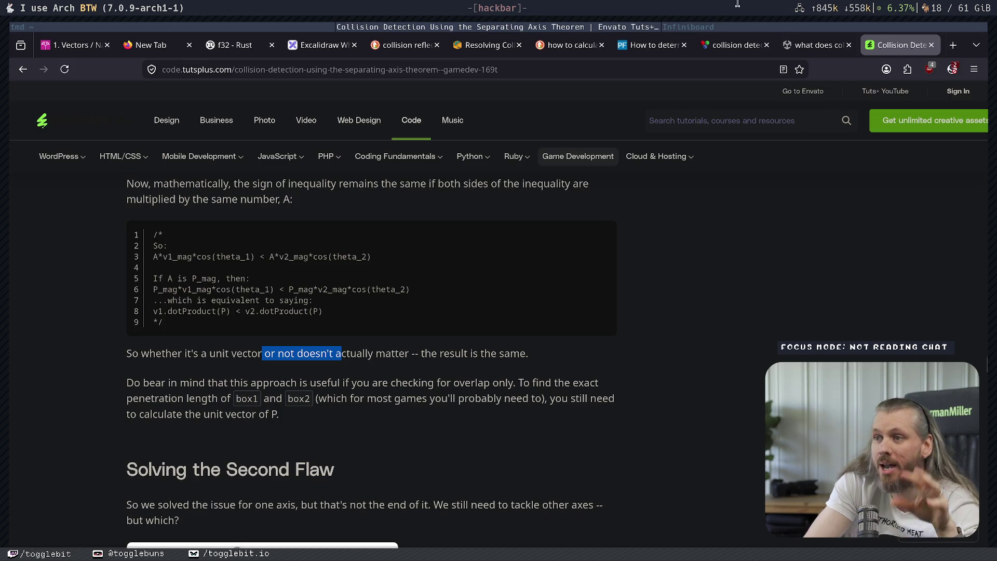
click(800, 70)
click(781, 229)
click(626, 367)
Read Solving the Second Flaw, highlighting the sentence comparing axes P and Q.
scroll(415, 367, down, 3)
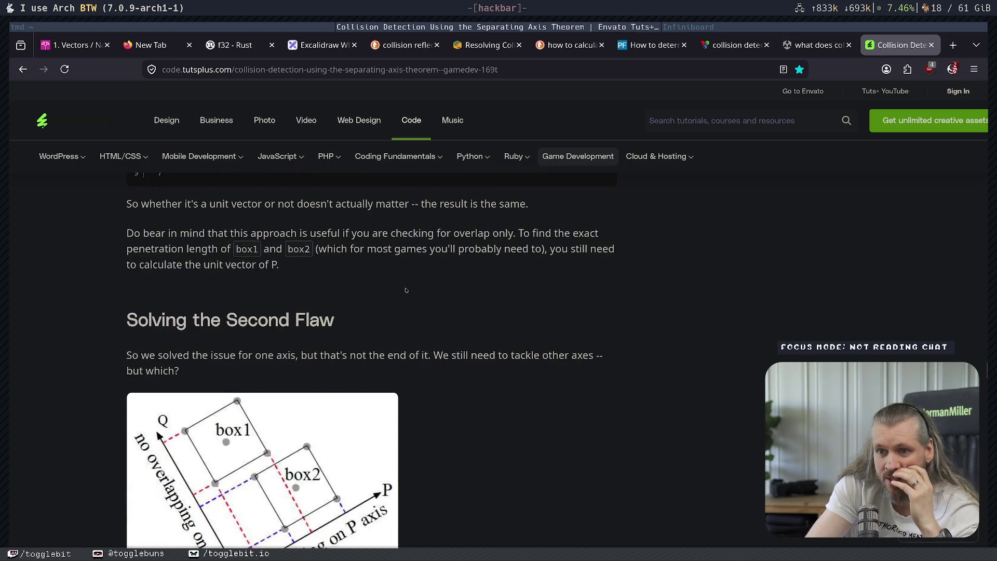
scroll(342, 314, down, 2)
scroll(385, 285, up, 4)
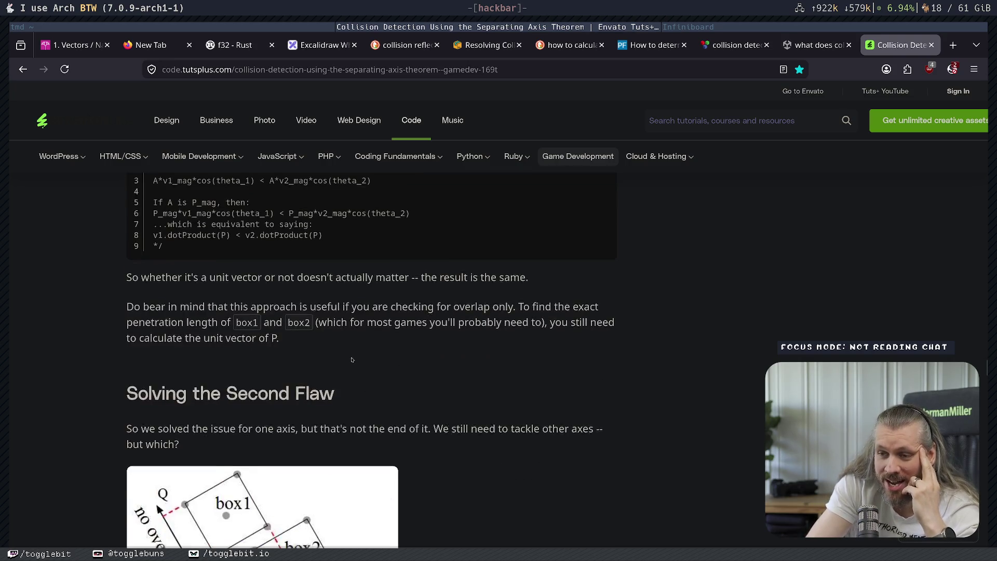
scroll(674, 339, down, 6)
scroll(467, 312, down, 3)
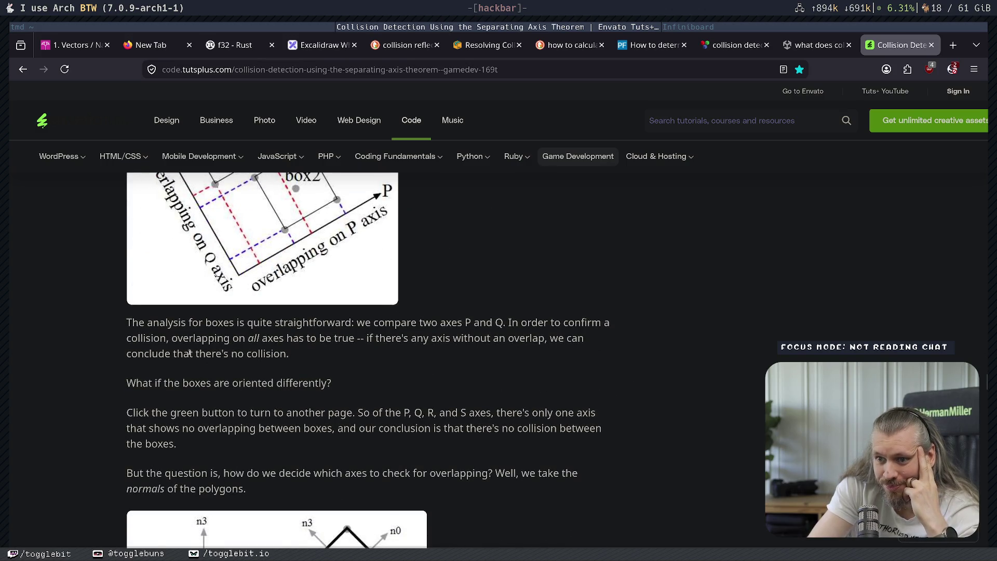
drag(183, 323, 411, 324)
drag(310, 323, 549, 336)
Scroll down to the Calculating Normals heading and its left/right normal diagram.
scroll(549, 336, down, 4)
scroll(618, 399, down, 7)
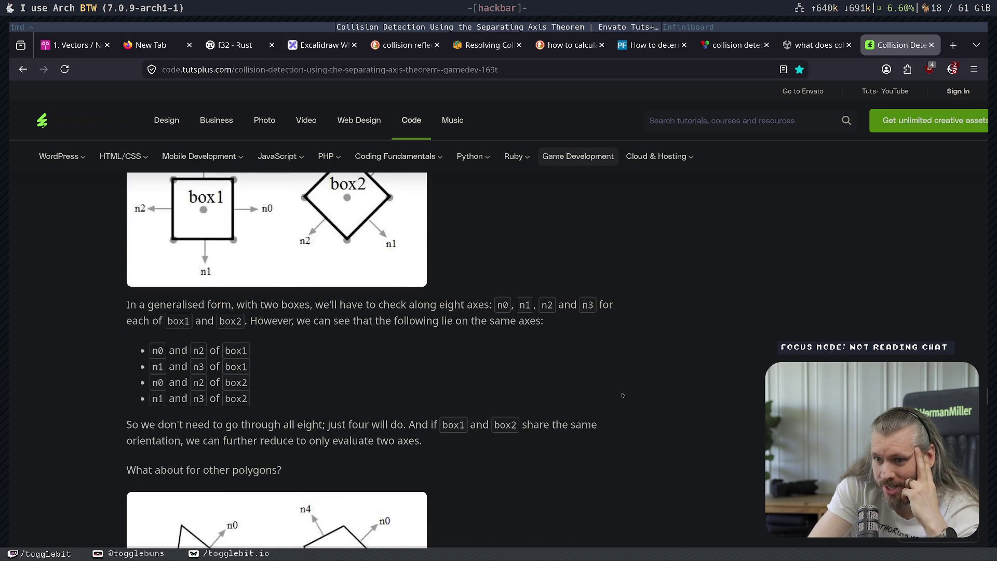
scroll(618, 399, down, 5)
triple_click(455, 224)
click(568, 237)
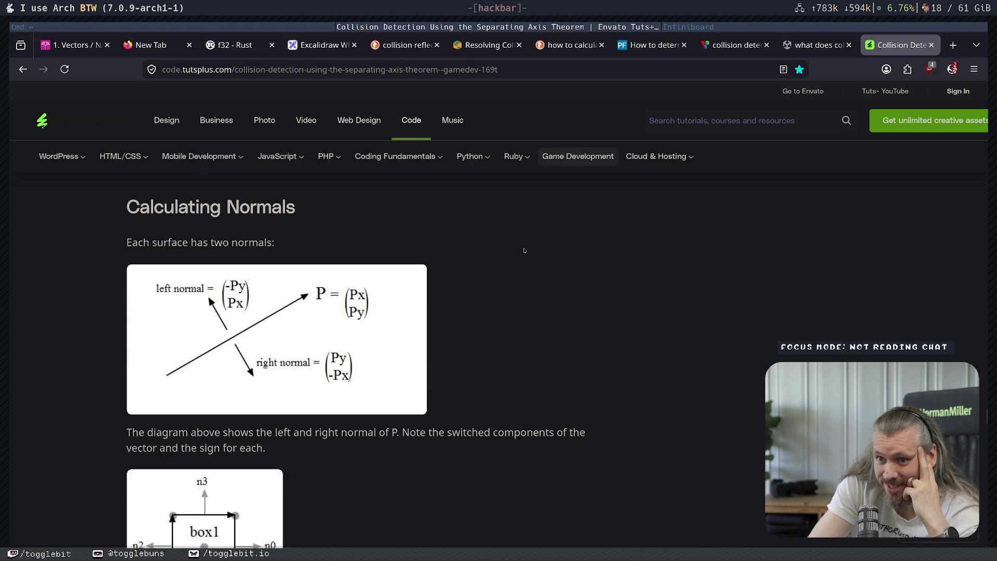
Highlight the lines on each surface's two normals, P's left/right normals and the vector's sign.
drag(127, 242, 274, 244)
click(273, 247)
drag(199, 244, 271, 243)
click(272, 243)
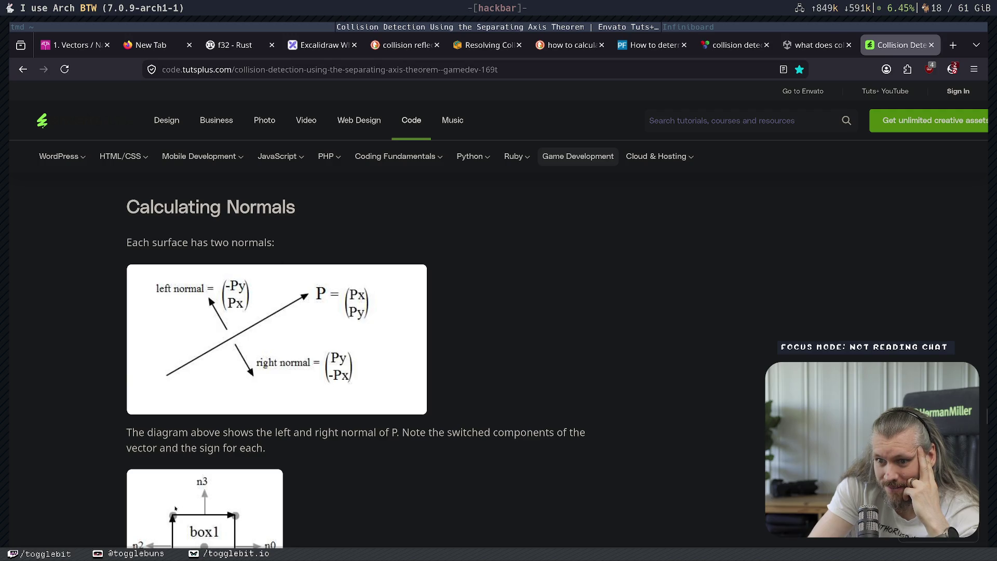
drag(209, 432, 536, 432)
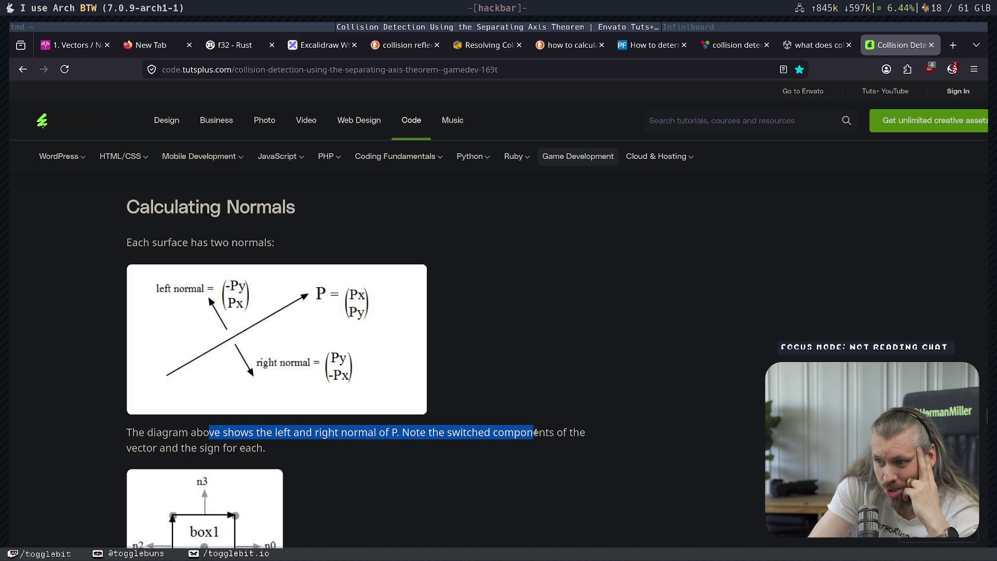
drag(131, 448, 266, 448)
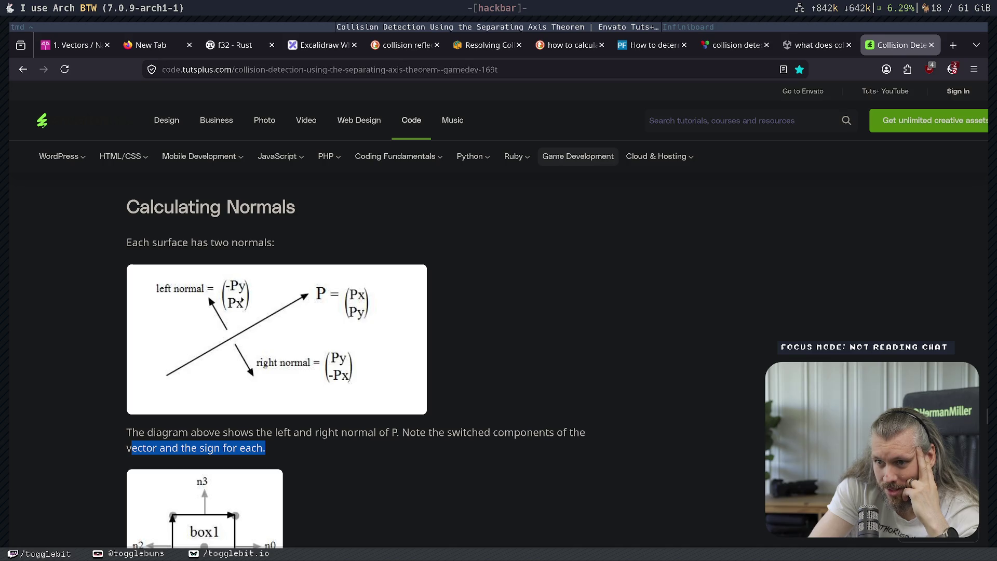
Scroll down to the box1 normals diagram and the SimpleSquare.as getNorm code block.
scroll(418, 474, down, 3)
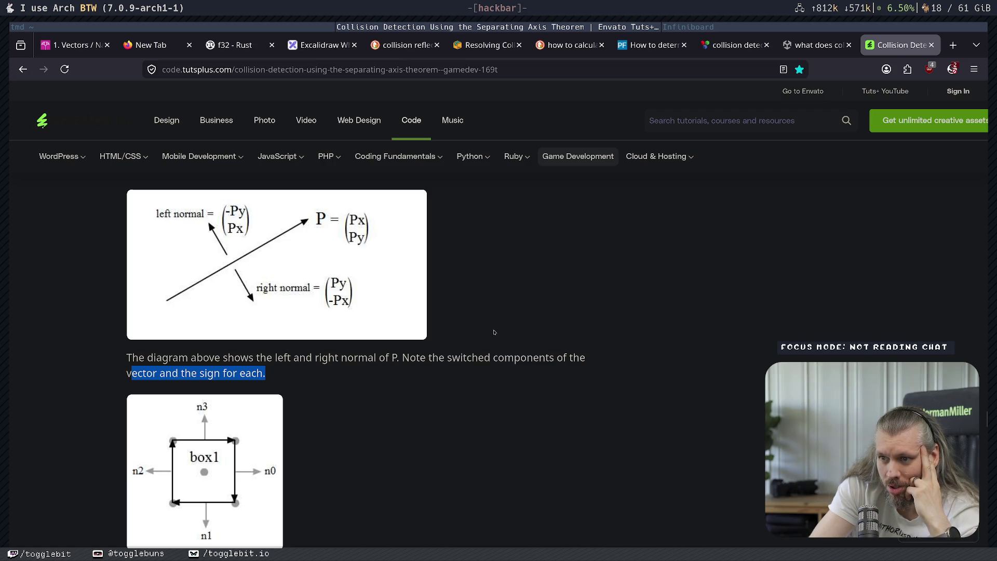
scroll(464, 358, down, 3)
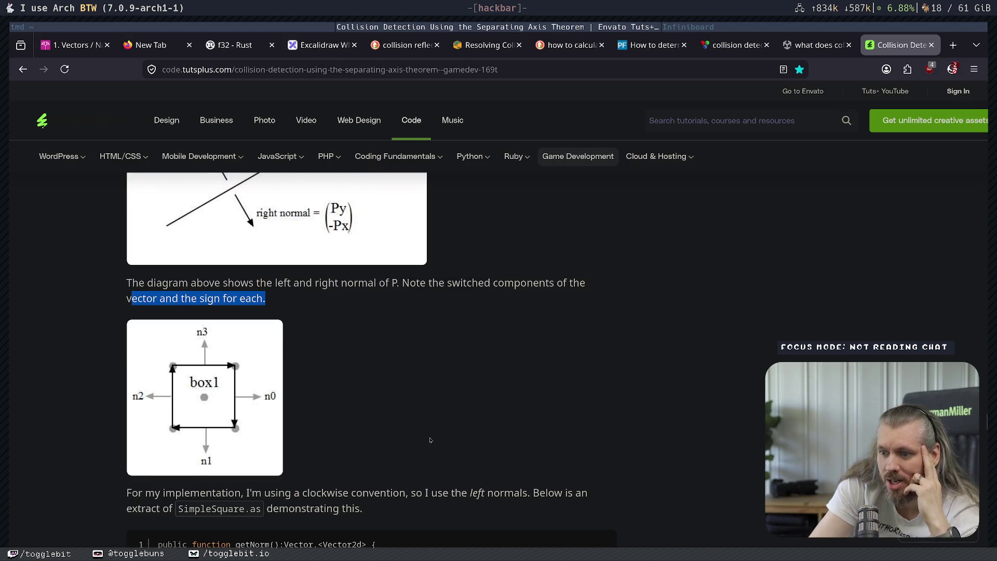
scroll(429, 440, down, 3)
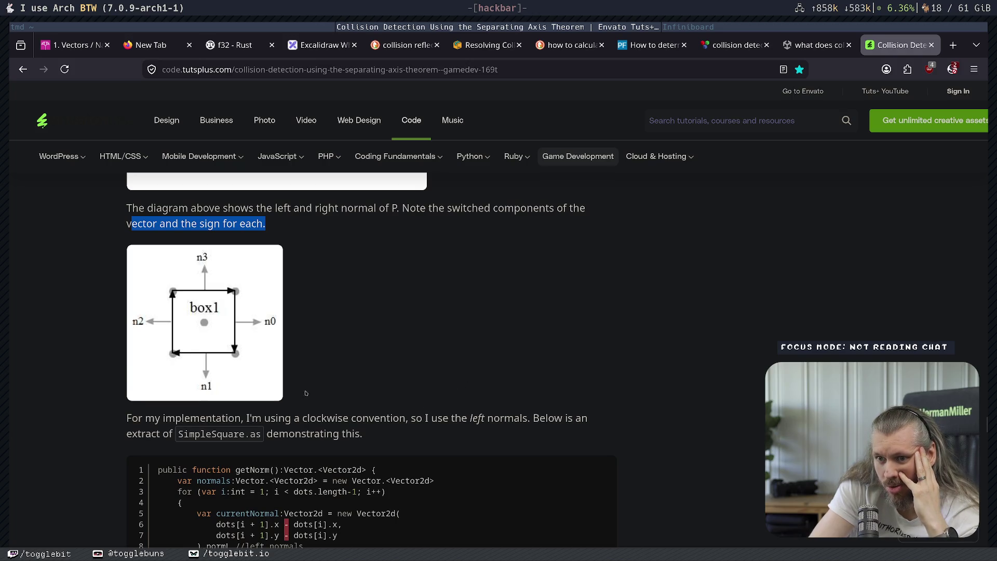
Highlight the normals and currentNormal declarations in the getNorm code while reading.
drag(125, 442, 163, 434)
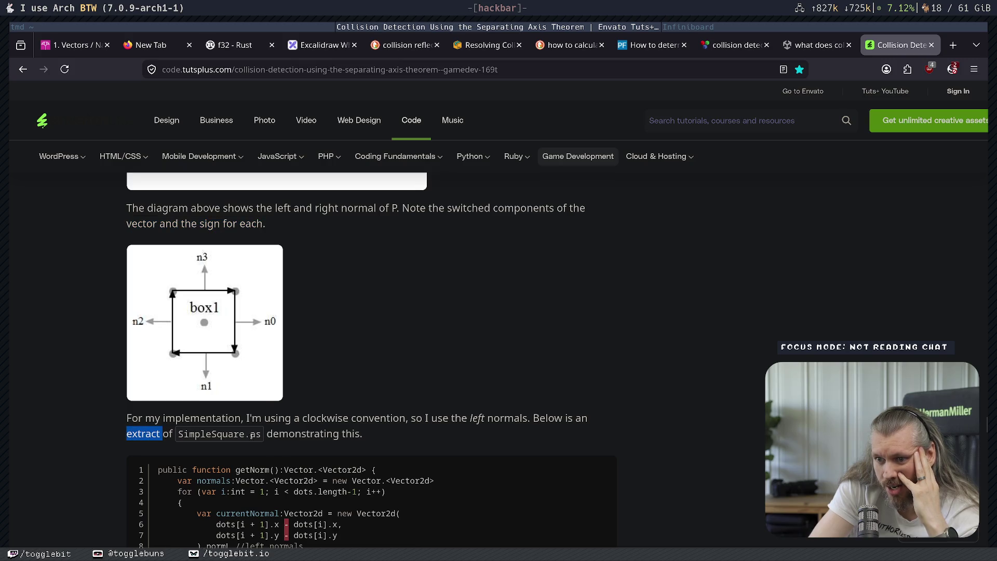
click(340, 436)
scroll(522, 327, down, 3)
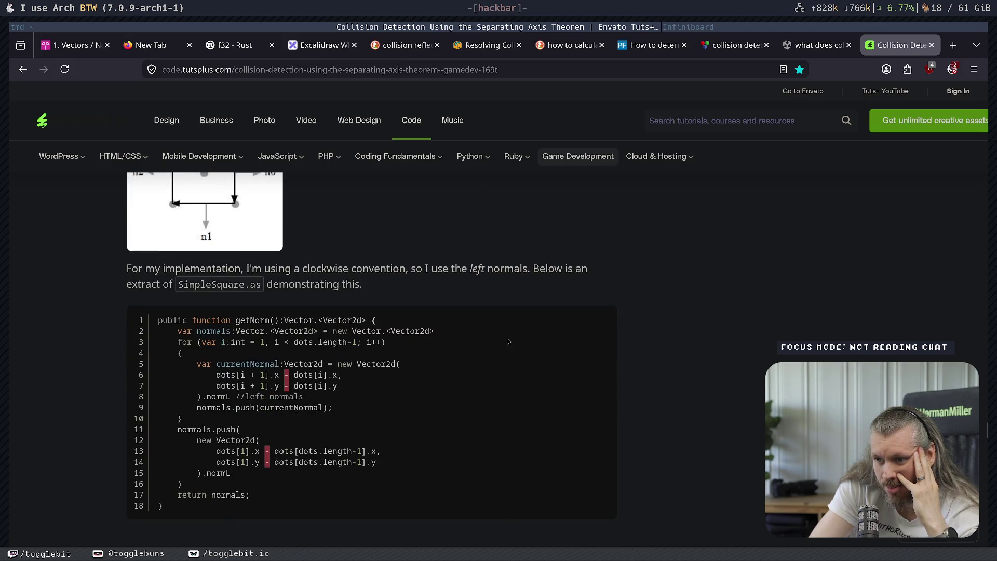
mouse_move(216, 333)
mouse_down()
mouse_move(375, 320)
mouse_move(410, 343)
mouse_move(489, 331)
mouse_up()
click(276, 342)
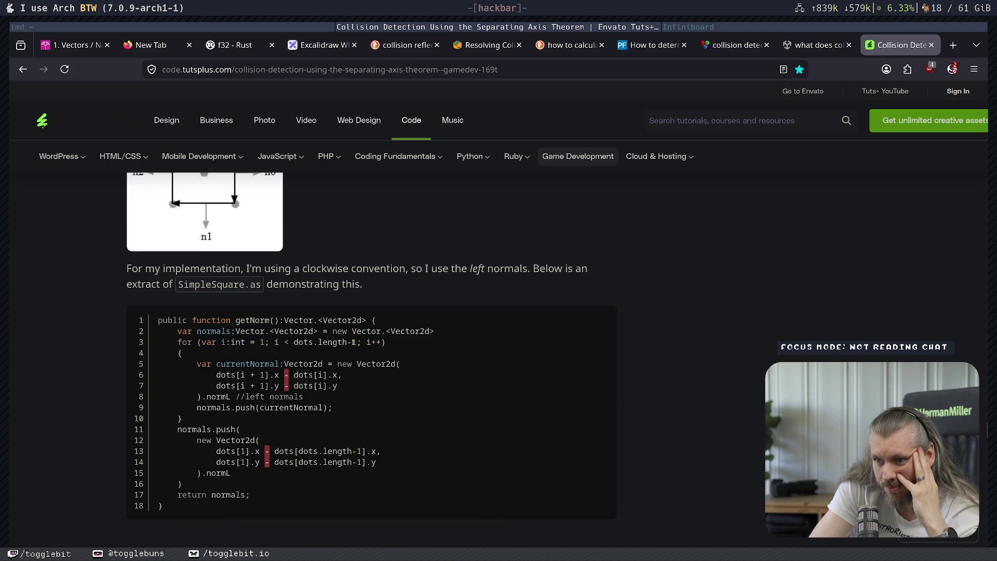
drag(194, 364, 466, 369)
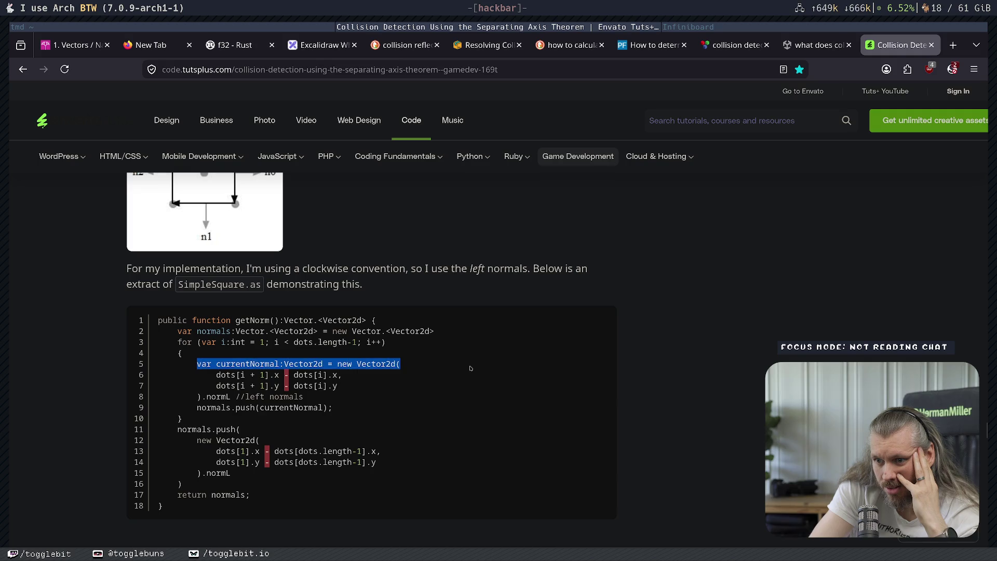
click(471, 368)
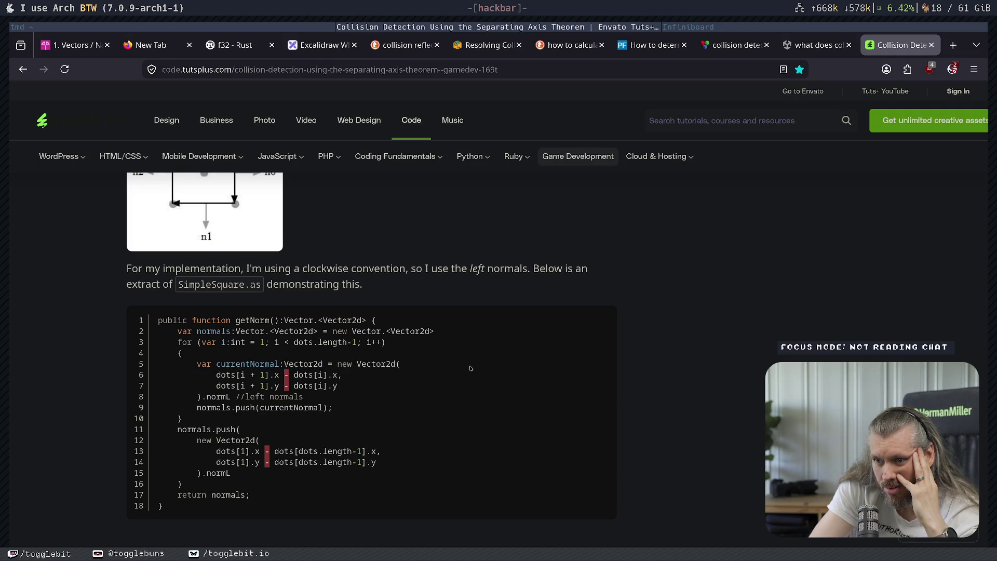
Scroll back up to Calculating Normals, then switch to a blank Infiniboard canvas.
scroll(470, 369, down, 3)
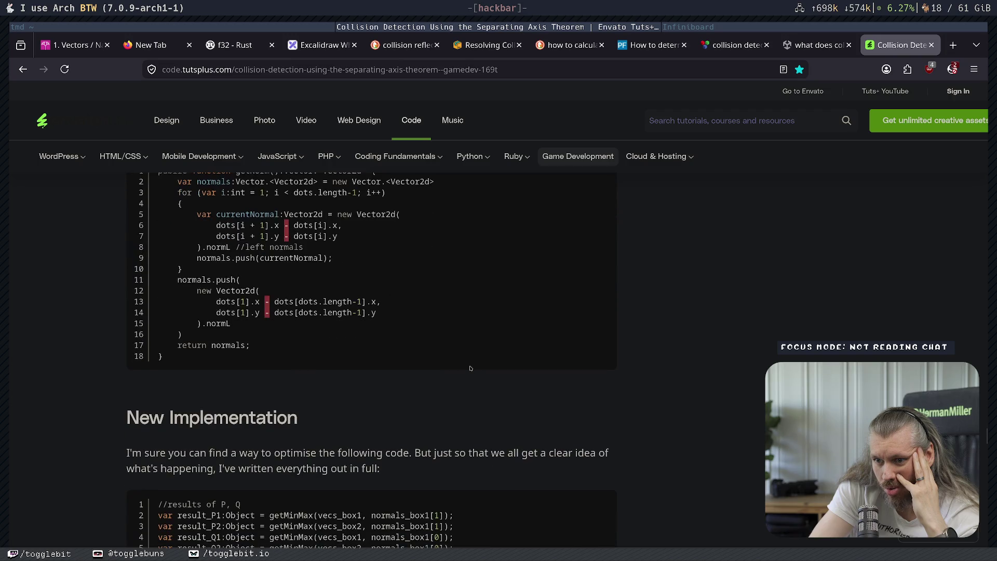
scroll(471, 368, down, 3)
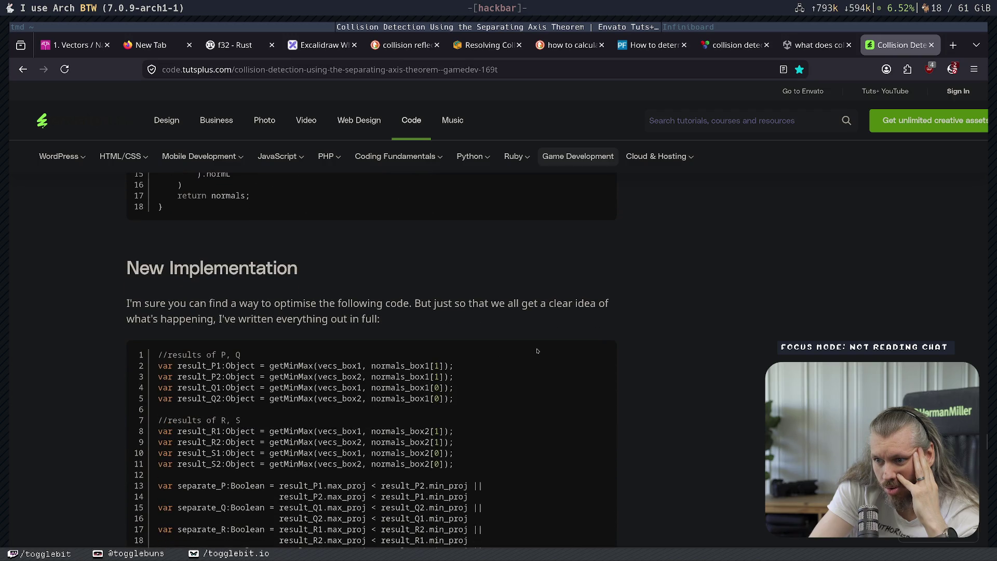
scroll(544, 358, up, 10)
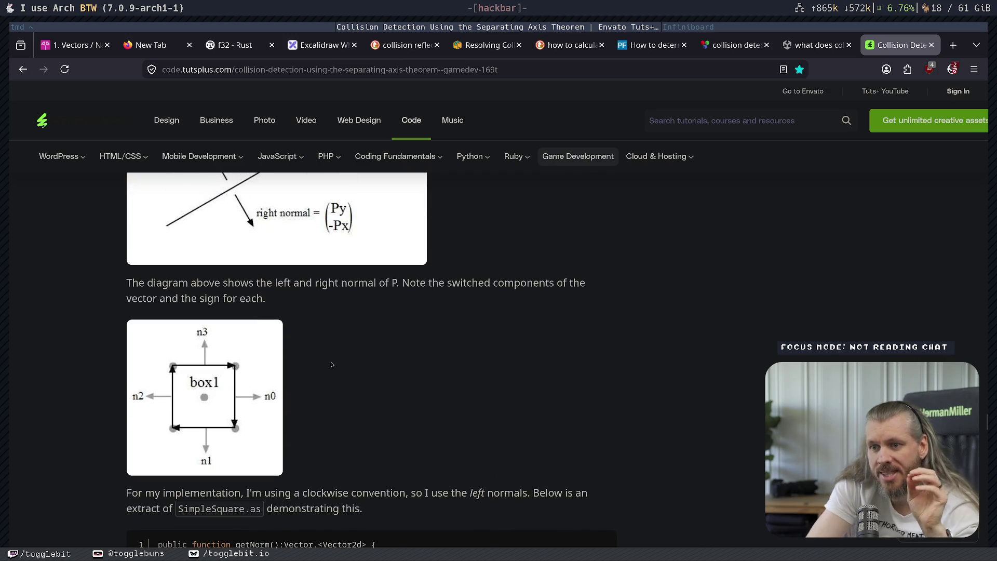
scroll(462, 431, up, 3)
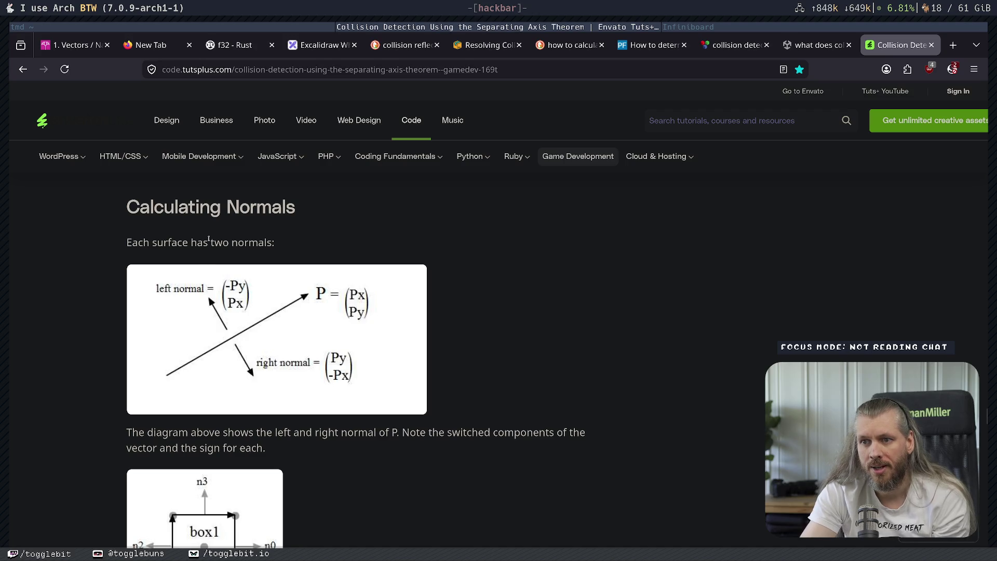
scroll(279, 380, up, 2)
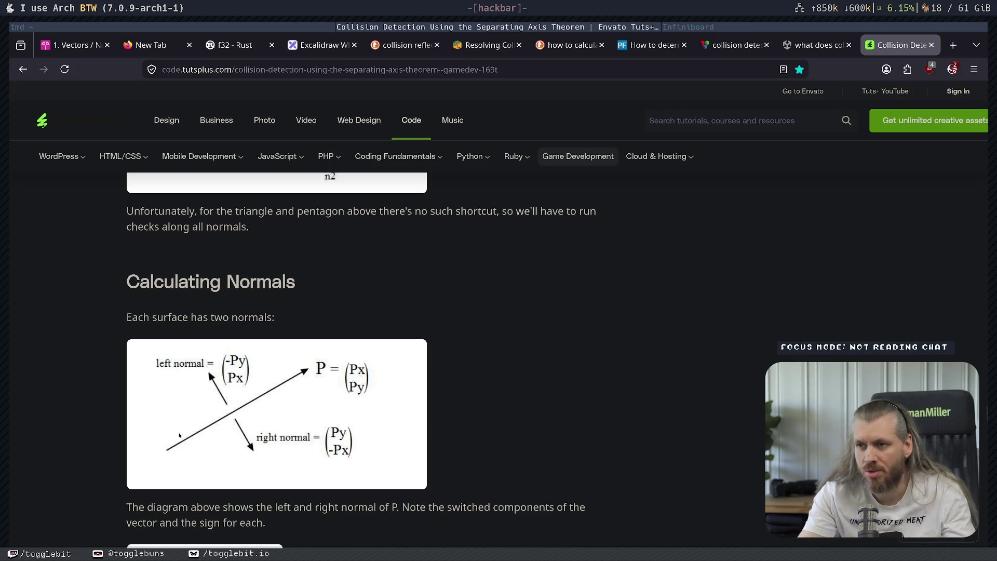
key(super+Return)
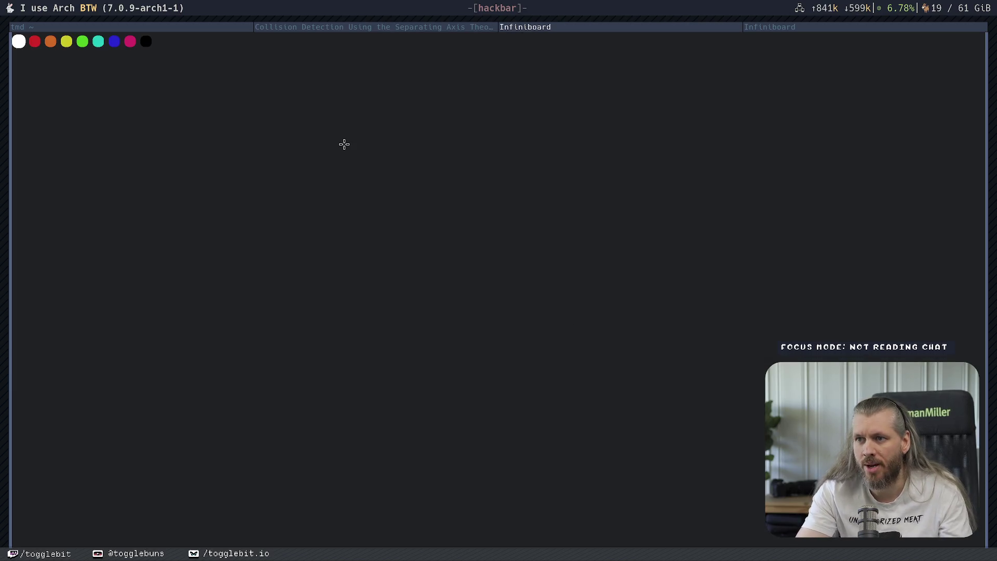
Draw white axes and a red square in the top-right quadrant, labelling its corner a.
drag(344, 144, 343, 340)
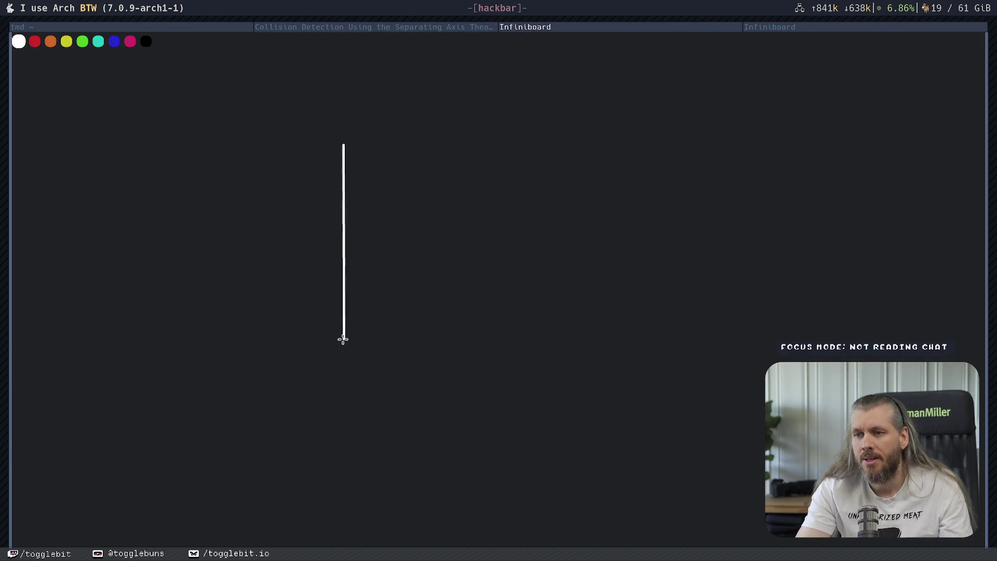
drag(270, 237, 431, 232)
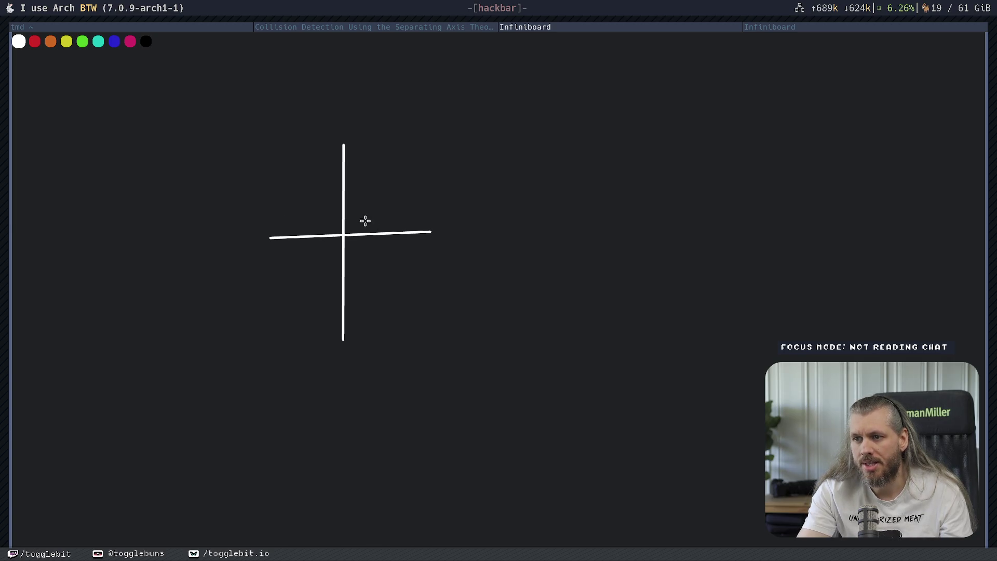
mouse_move(342, 193)
mouse_down()
mouse_move(343, 233)
mouse_move(393, 233)
mouse_move(397, 195)
mouse_move(343, 192)
mouse_up()
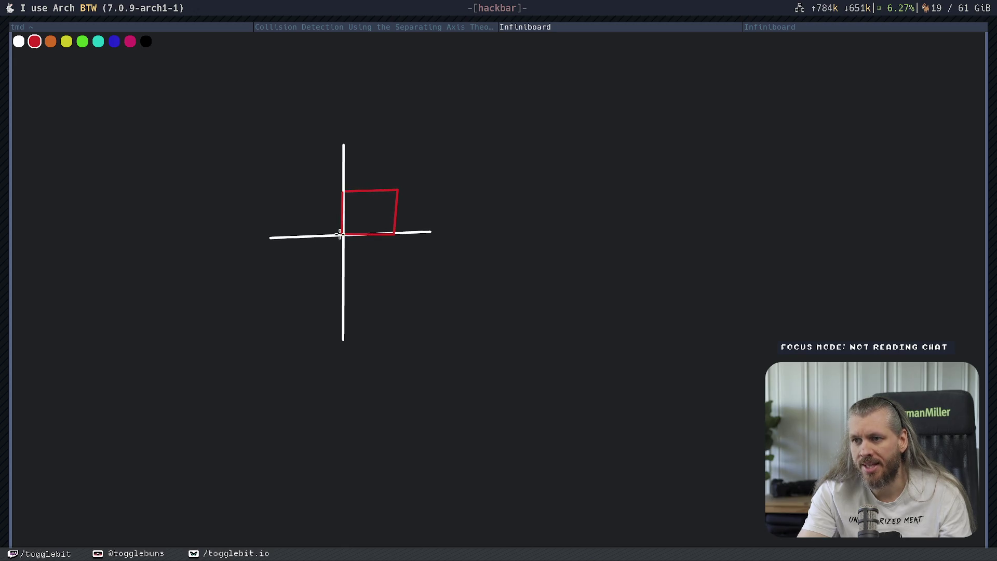
drag(337, 236, 346, 236)
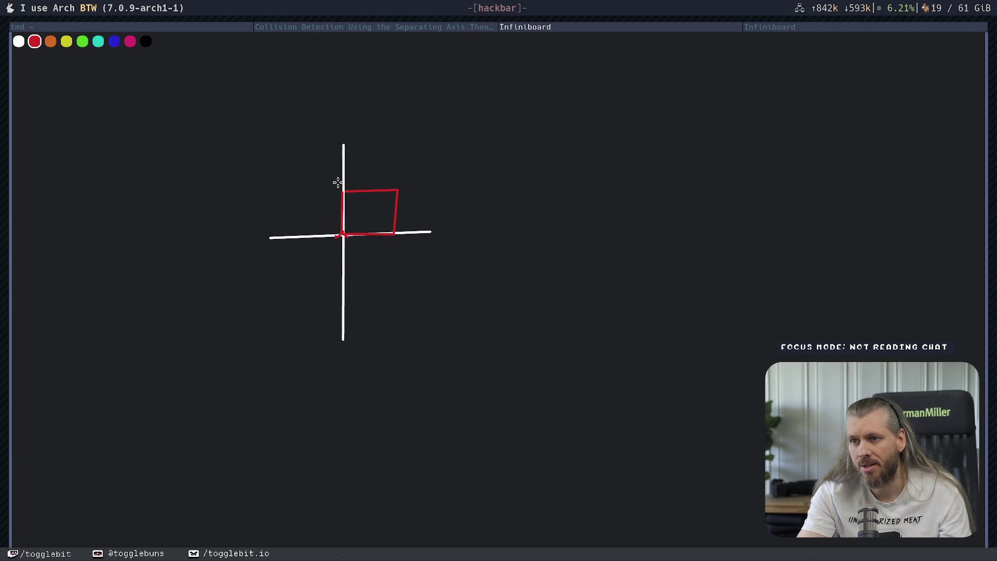
drag(335, 183, 345, 194)
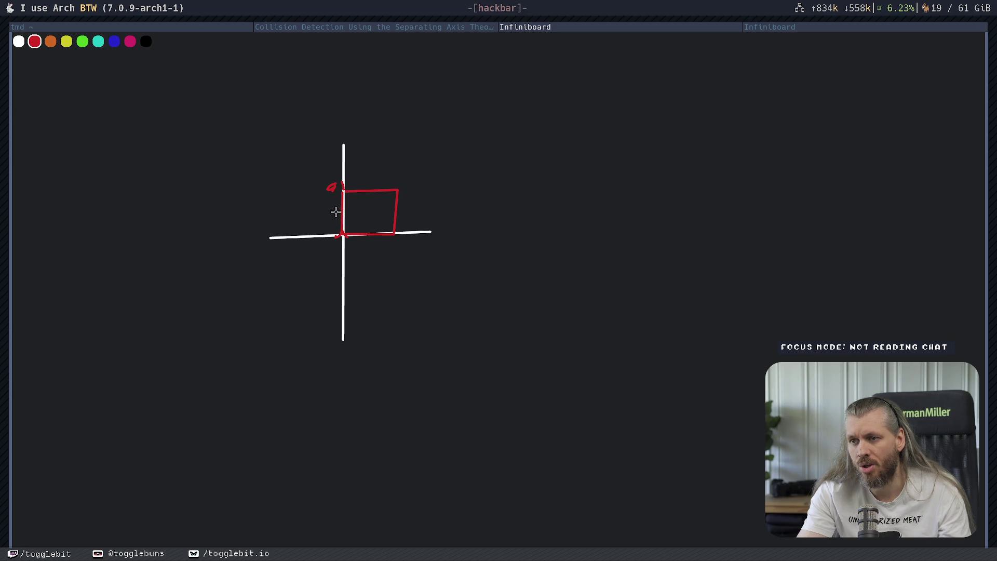
Add a leftward normal arrow and a 1,1 corner label, then return to the SAT article.
mouse_move(342, 212)
mouse_down()
mouse_move(249, 212)
mouse_move(257, 224)
mouse_up()
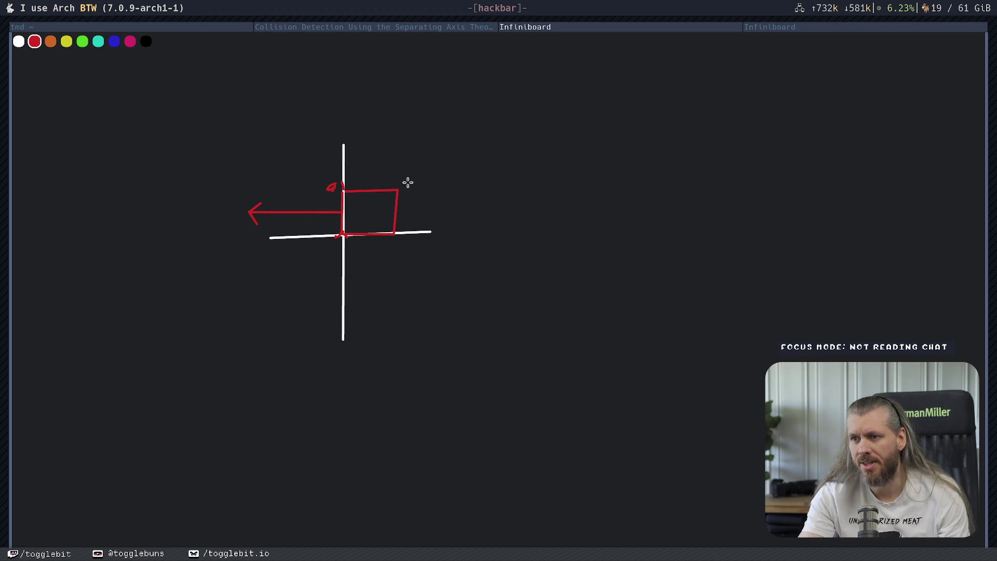
drag(407, 179, 422, 188)
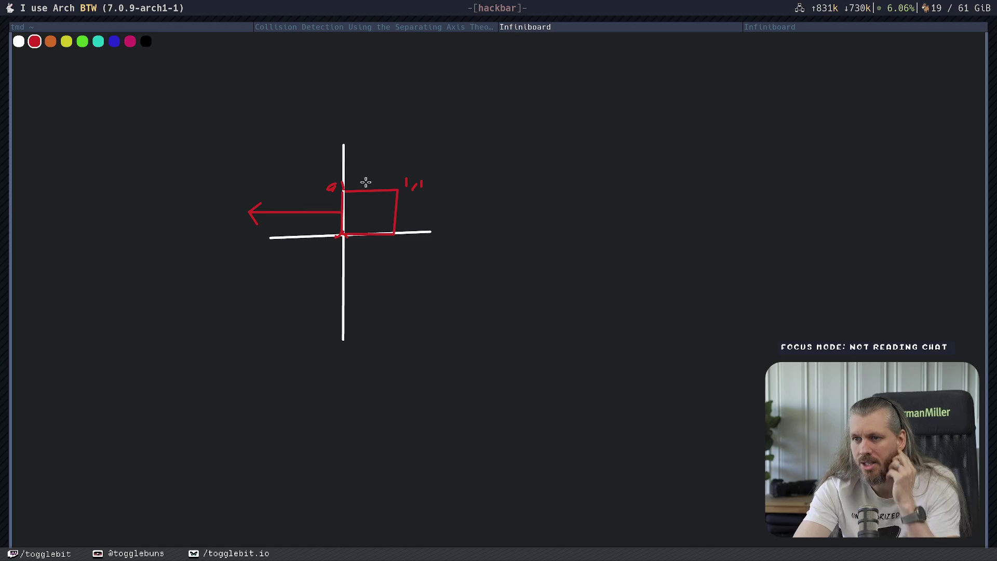
click(420, 26)
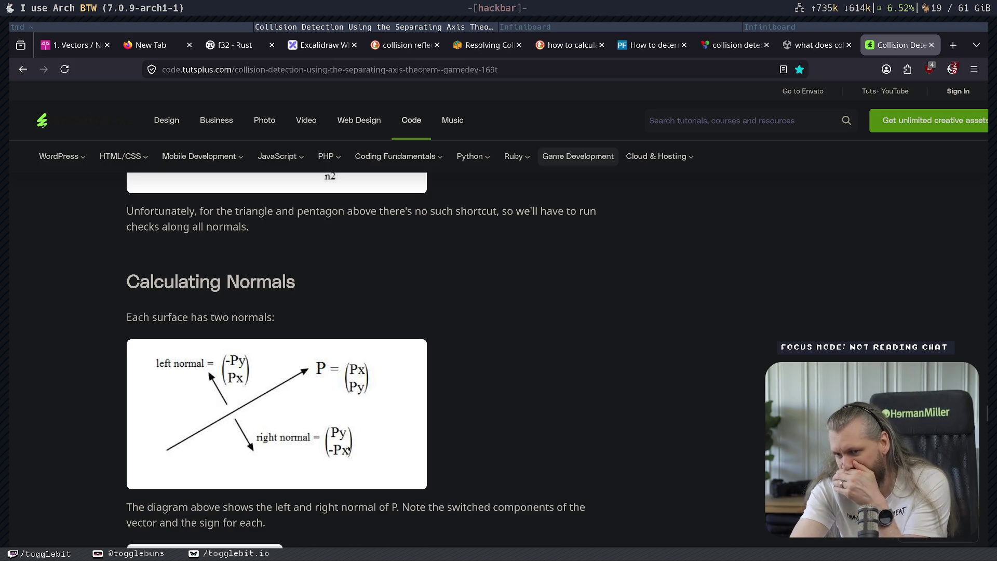
On the axes-and-square board, draw a rightward normal arrow and label the left arrow -1.
click(804, 28)
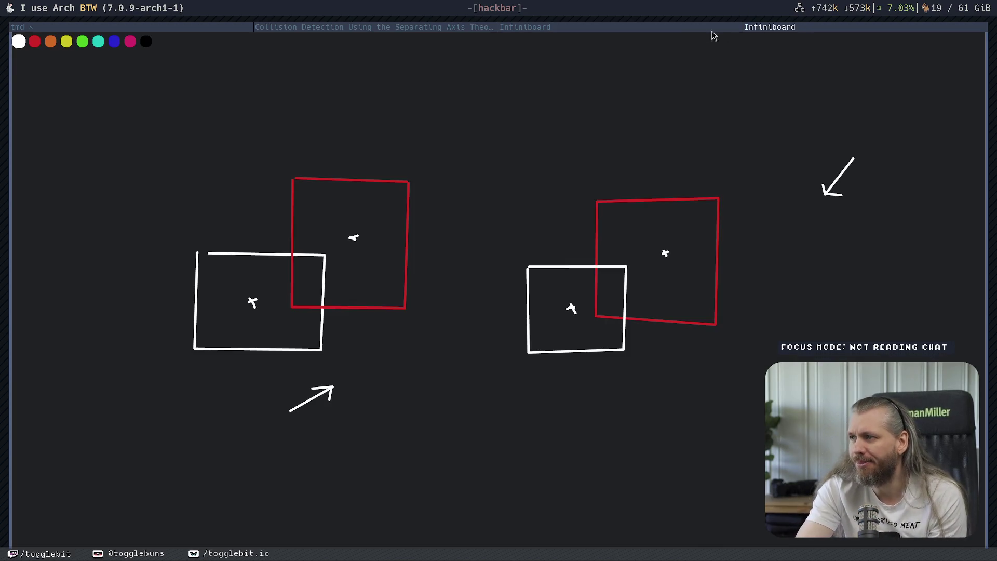
click(546, 28)
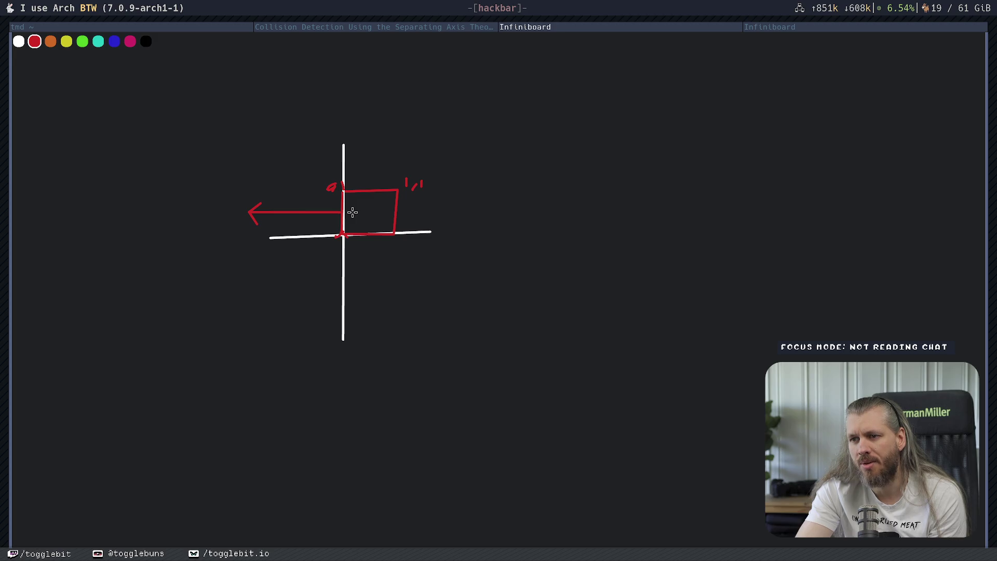
mouse_move(353, 212)
mouse_down()
mouse_move(386, 207)
mouse_move(386, 217)
mouse_up()
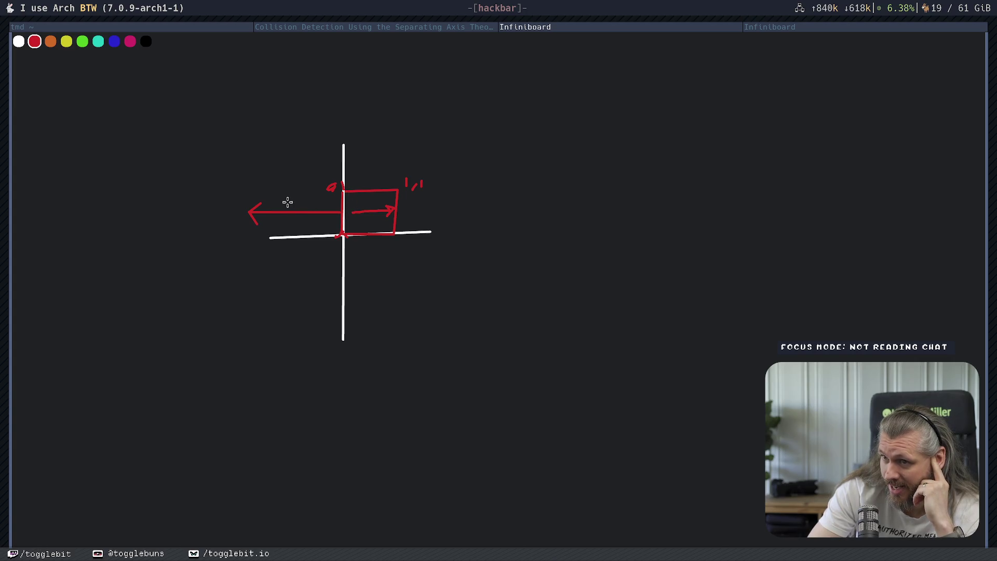
mouse_move(268, 203)
mouse_down()
mouse_move(293, 196)
mouse_move(294, 206)
mouse_move(319, 207)
mouse_up()
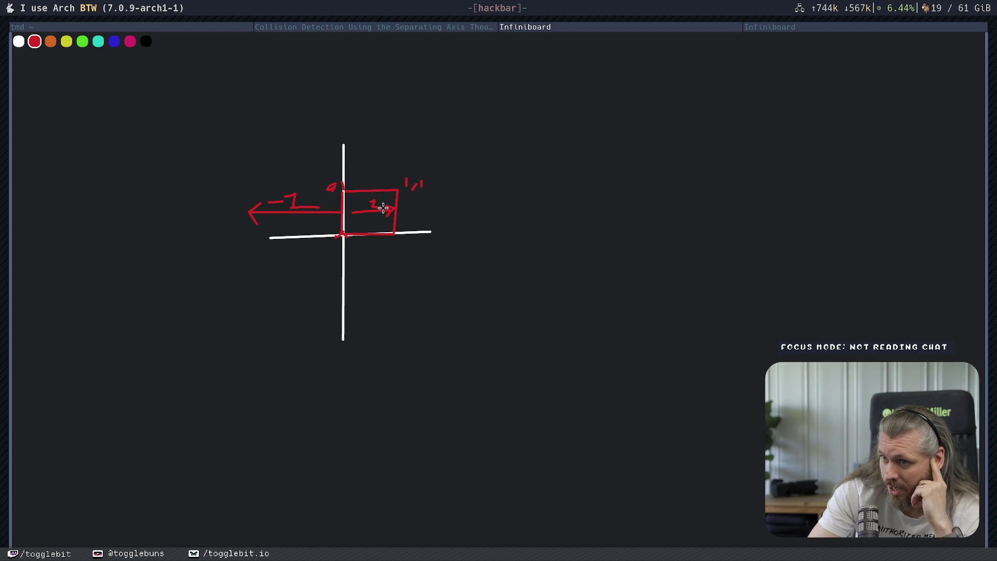
Erase the square, labels, axes and arrow strokes from the board.
drag(382, 207, 373, 220)
mouse_move(340, 182)
mouse_down()
mouse_move(270, 204)
mouse_move(307, 233)
mouse_move(357, 245)
mouse_move(428, 185)
mouse_move(396, 207)
mouse_move(341, 211)
mouse_move(342, 223)
mouse_up()
click(20, 41)
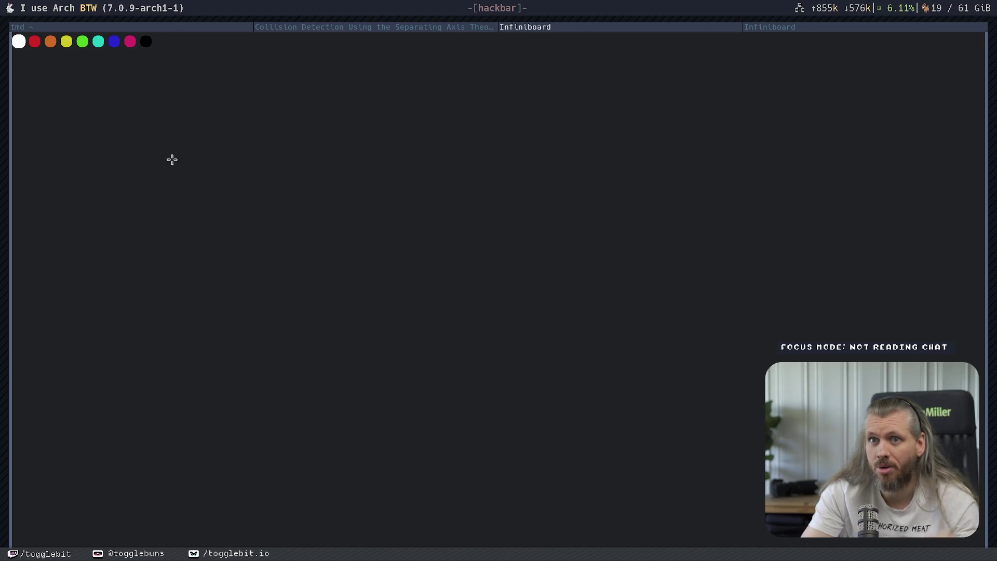
Sketch a white rectangle with an upward normal arrow, erase it, and go back to the SAT article.
mouse_move(375, 170)
mouse_down()
mouse_move(375, 342)
mouse_move(608, 341)
mouse_move(608, 152)
mouse_move(610, 162)
mouse_move(400, 180)
mouse_move(375, 168)
mouse_up()
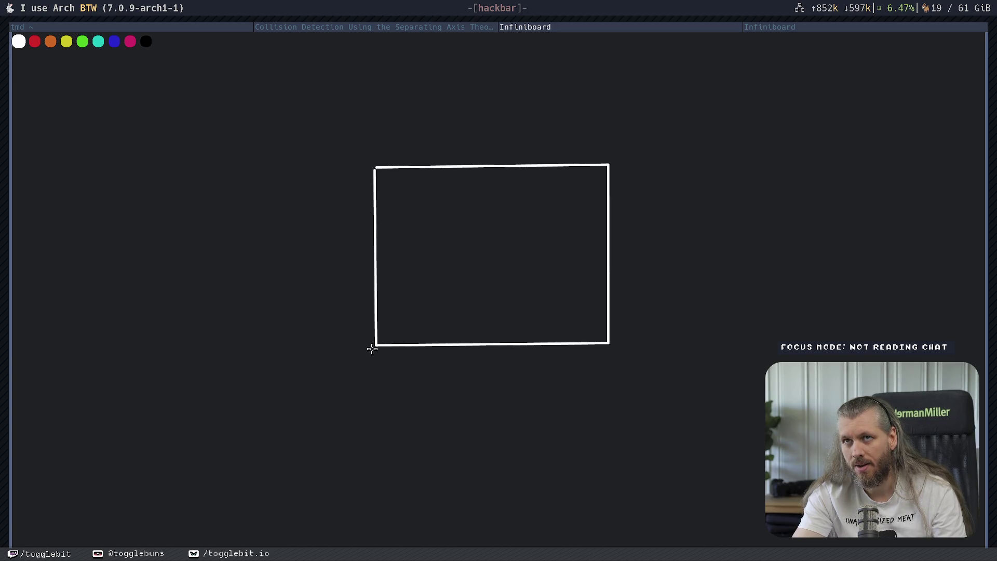
drag(351, 347, 378, 141)
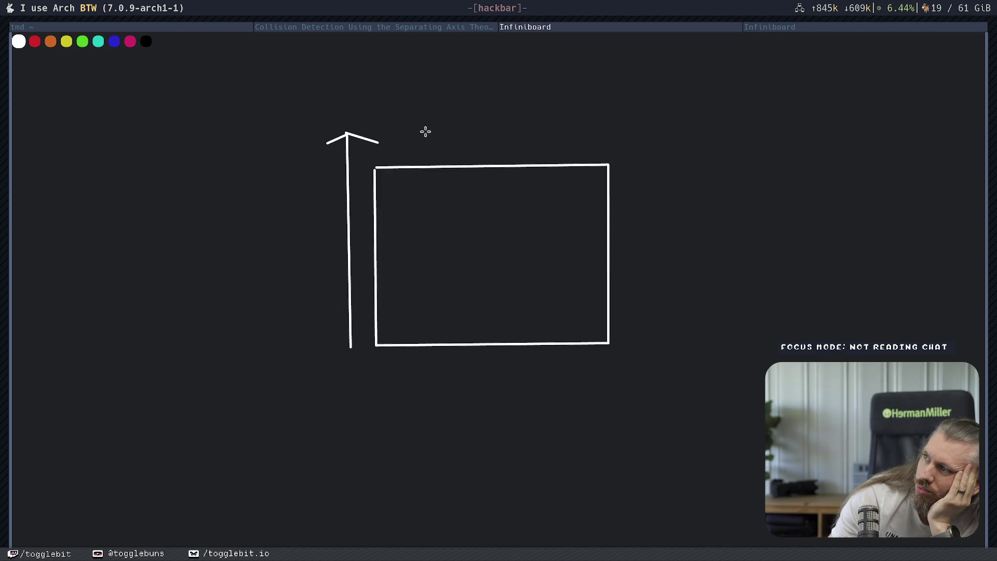
mouse_move(459, 153)
mouse_down()
mouse_move(405, 198)
mouse_move(595, 236)
mouse_move(617, 255)
mouse_move(559, 329)
mouse_move(358, 118)
mouse_move(332, 160)
mouse_up()
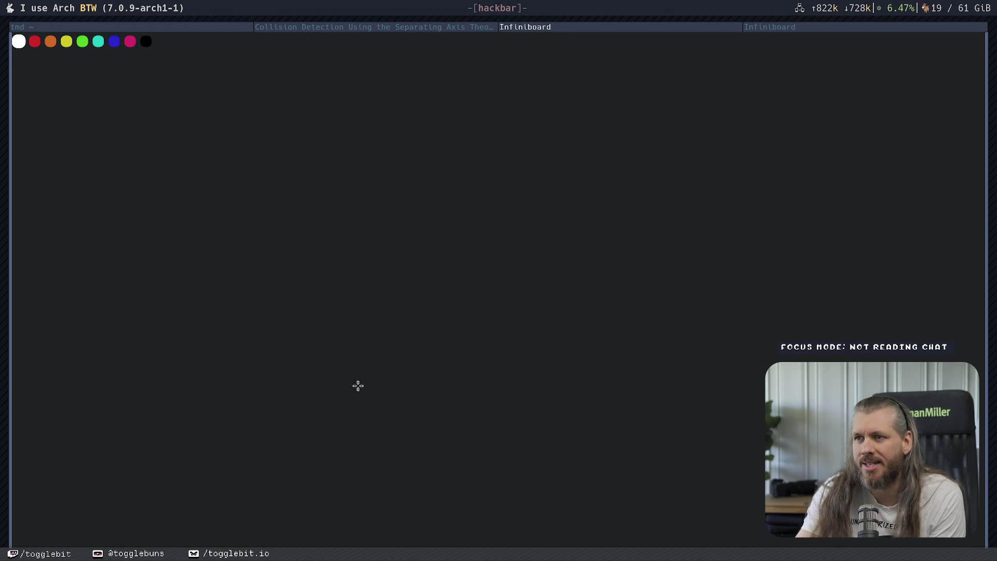
click(477, 29)
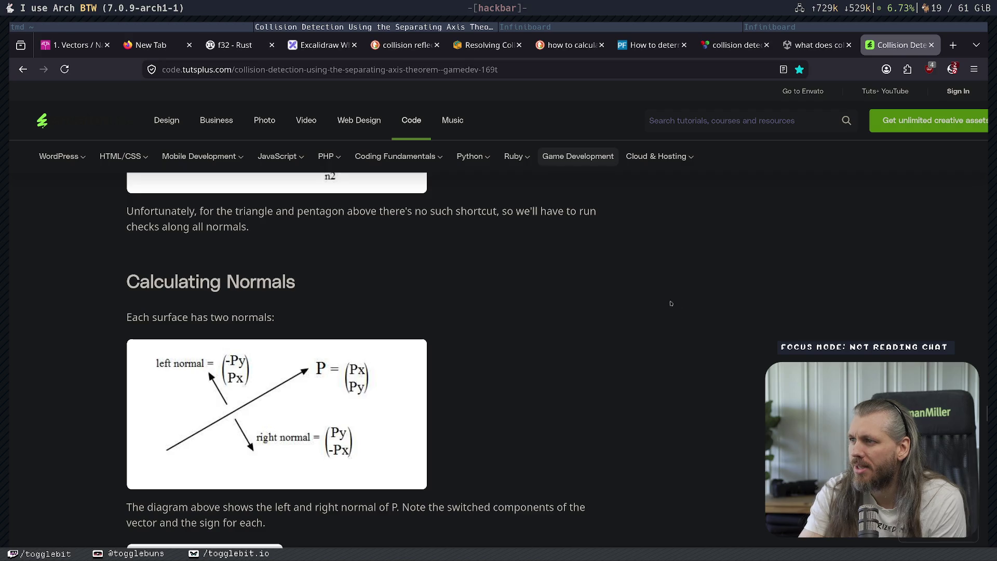
Skim the StackExchange question on collision normals, then close its tab.
click(738, 45)
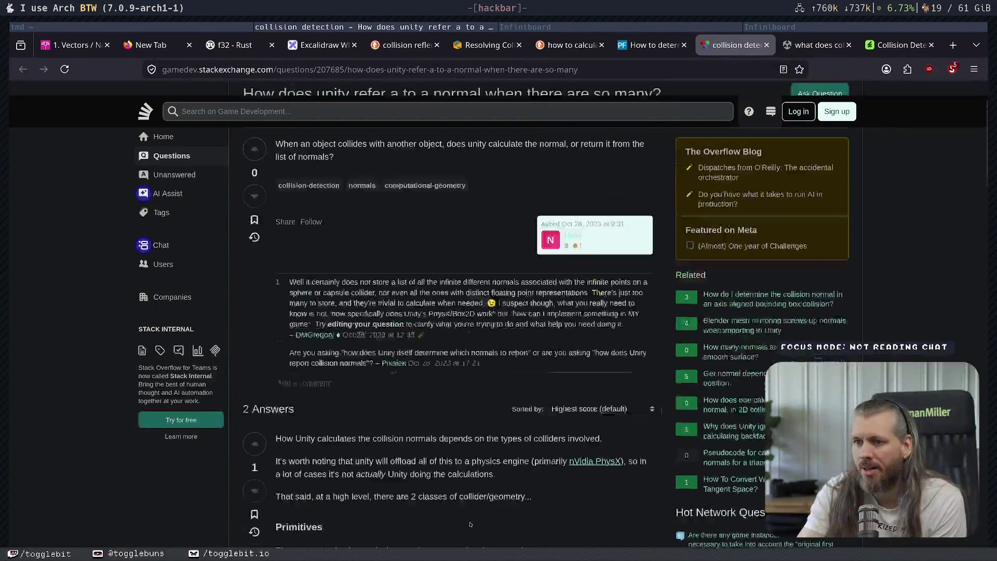
scroll(530, 330, down, 10)
scroll(530, 331, down, 5)
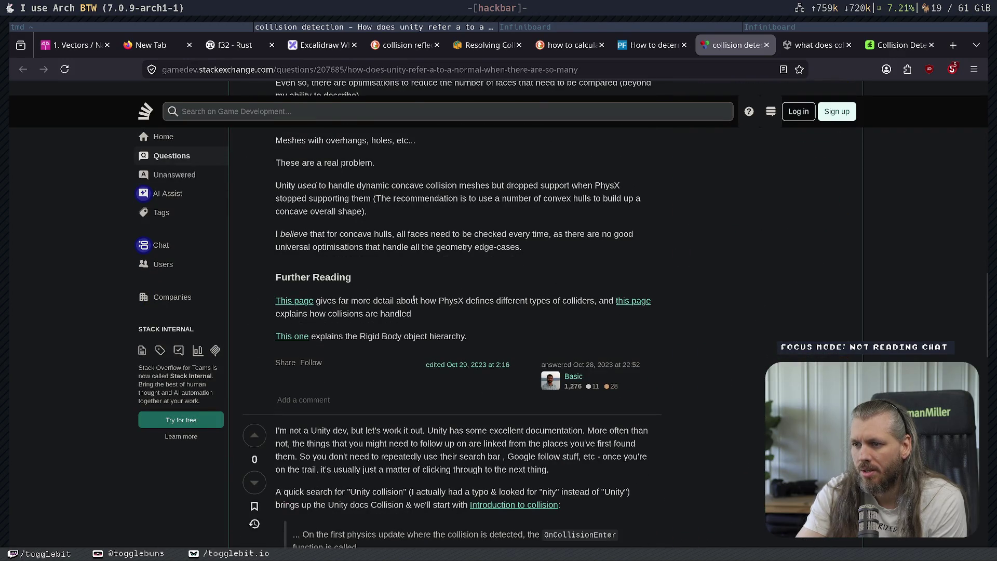
scroll(540, 382, down, 4)
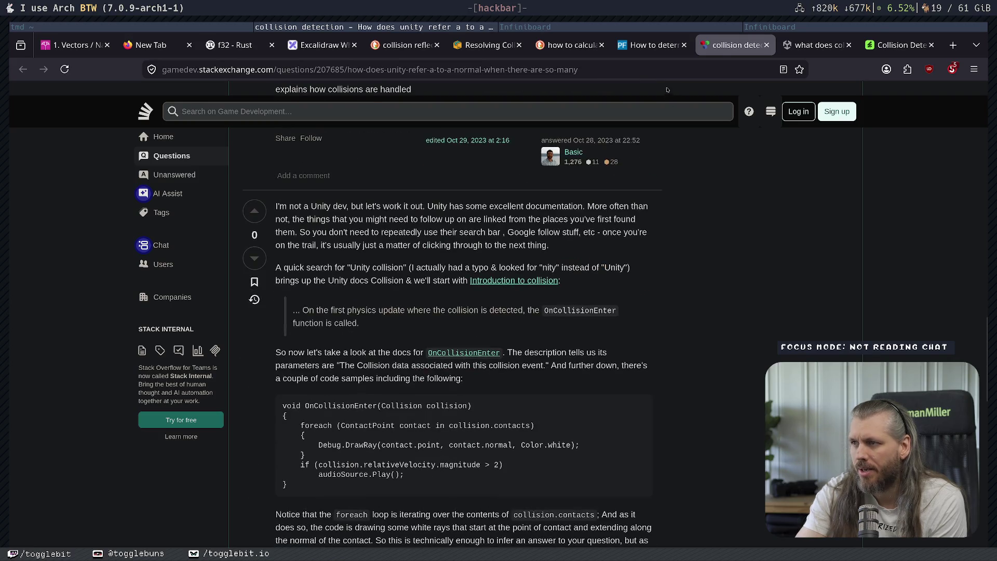
key(ctrl+w)
Skim the Unity thread, then move to the Tuts+ SAT article's Calculating Normals section.
scroll(378, 254, down, 4)
scroll(378, 254, up, 10)
scroll(620, 444, down, 4)
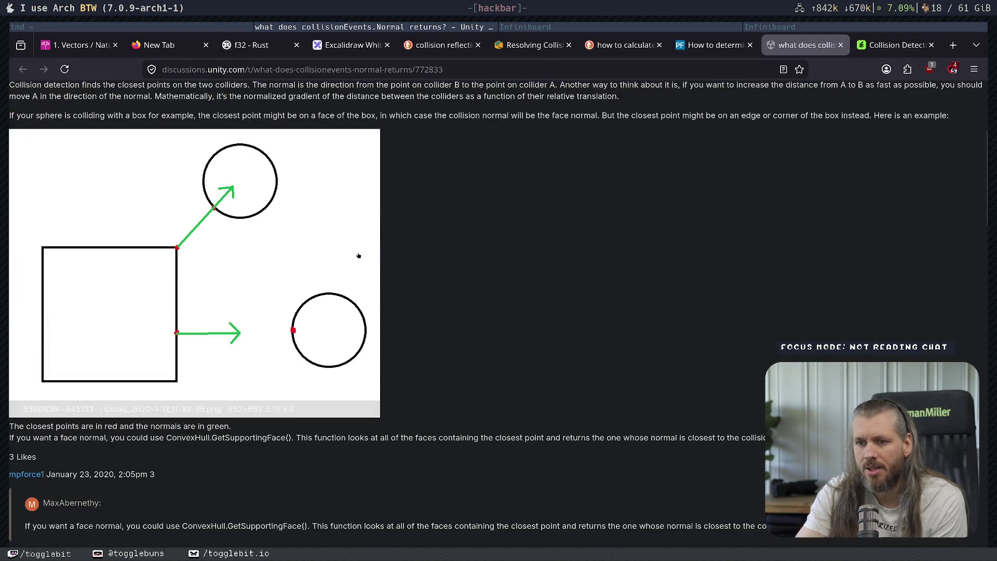
key(ctrl+Tab)
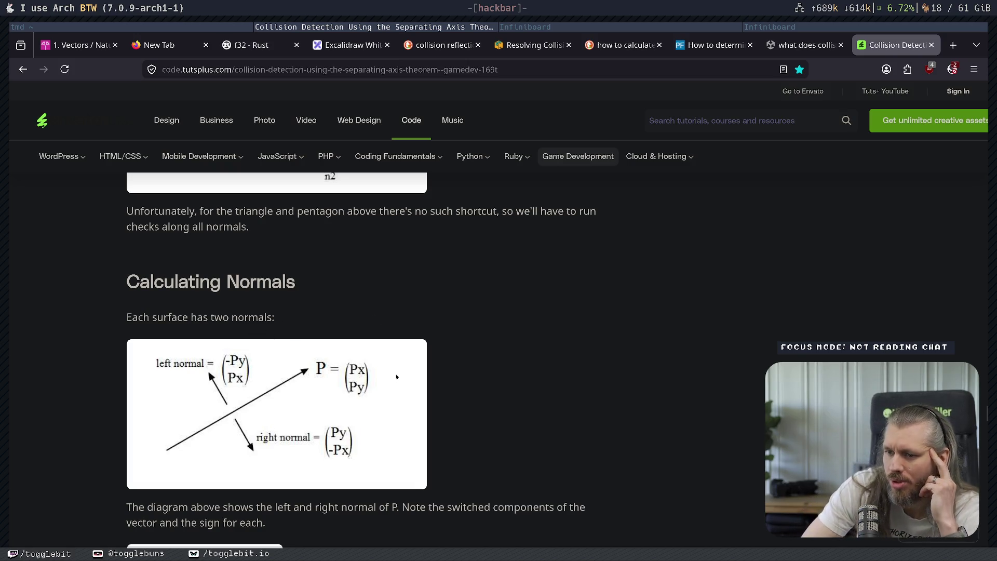
scroll(537, 353, down, 1)
scroll(536, 353, down, 3)
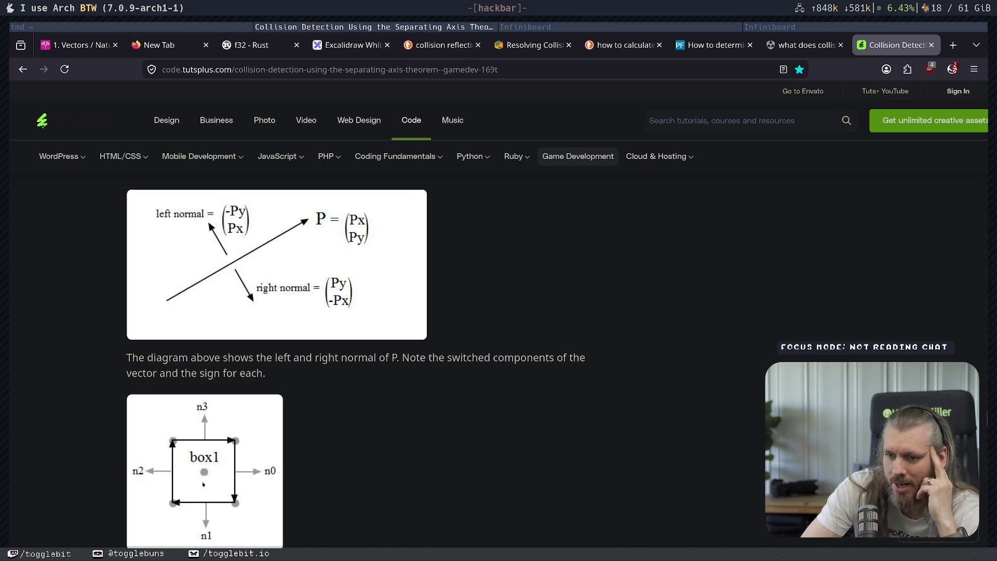
drag(190, 357, 338, 357)
click(339, 359)
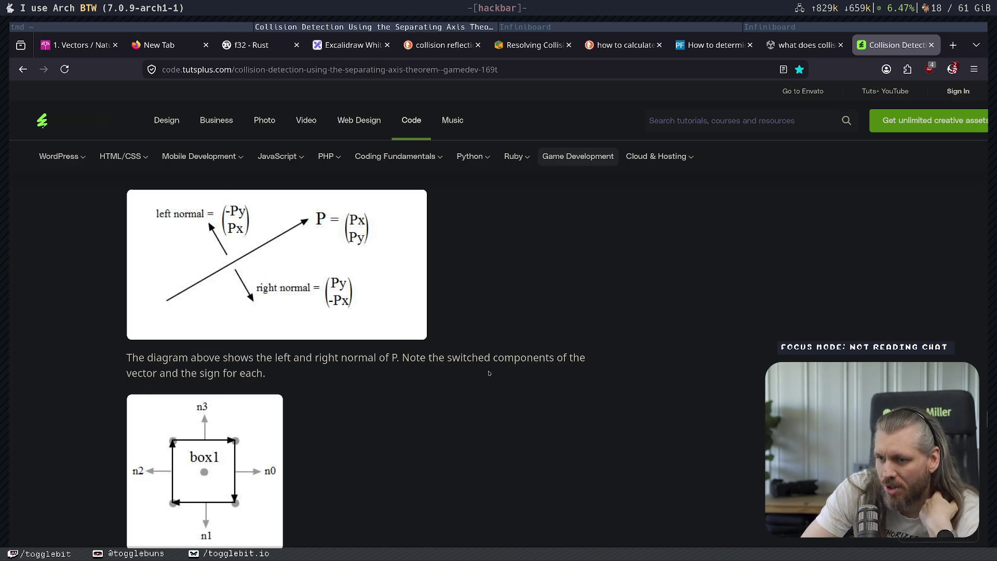
double_click(464, 357)
click(553, 359)
drag(128, 374, 234, 372)
click(313, 345)
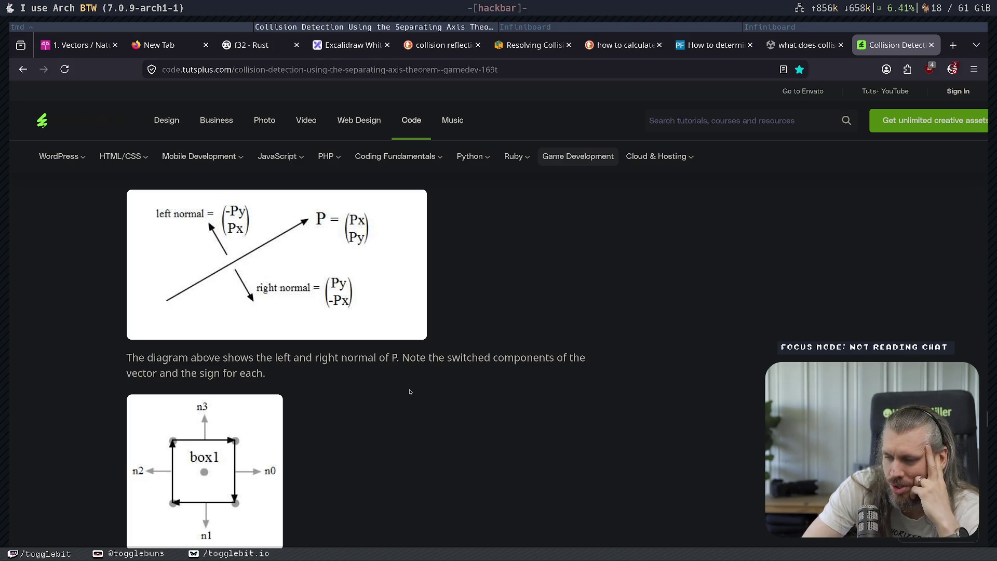
scroll(409, 392, down, 3)
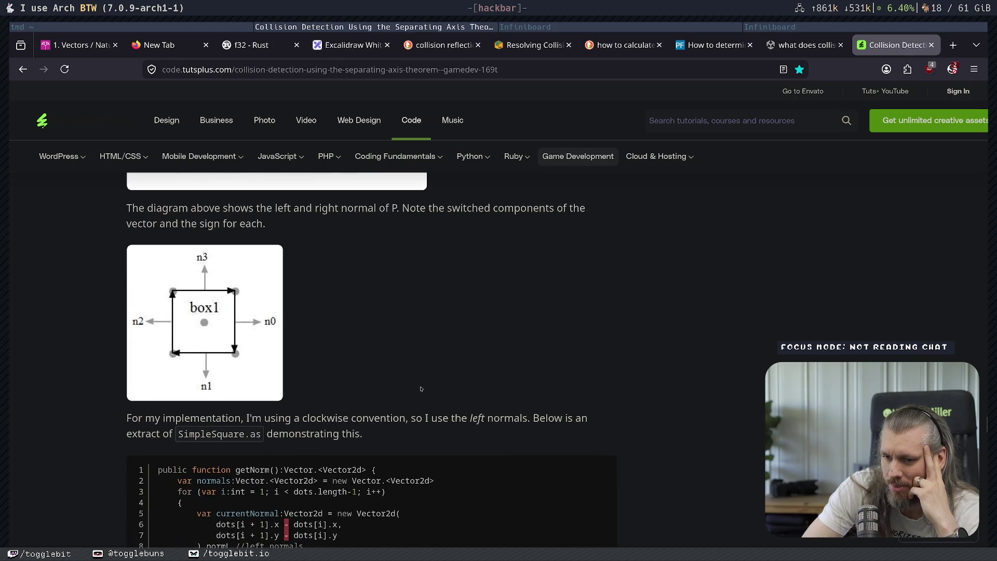
drag(165, 418, 485, 418)
drag(132, 434, 158, 434)
drag(304, 434, 363, 434)
click(539, 356)
scroll(520, 358, down, 2)
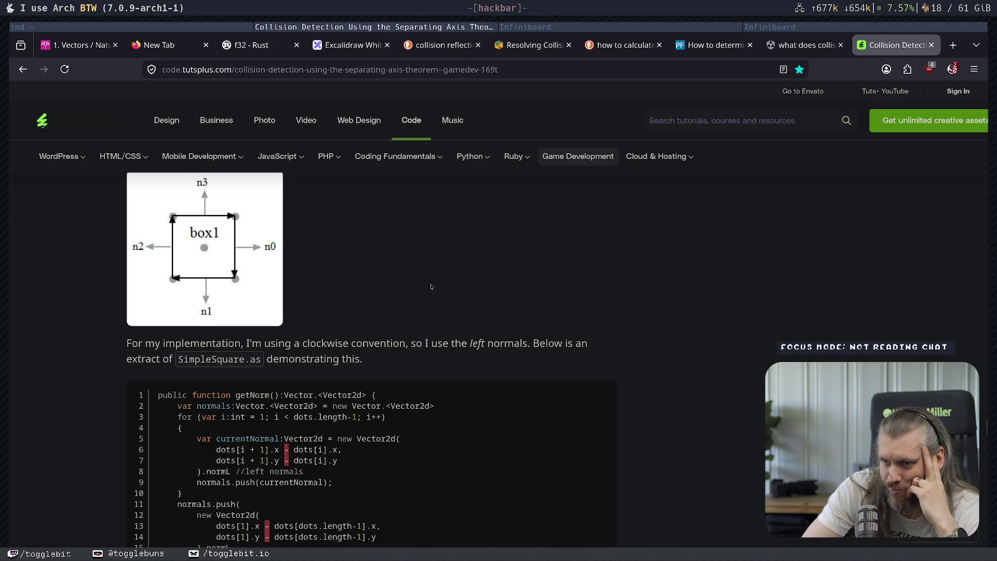
scroll(520, 358, down, 3)
scroll(431, 287, up, 3)
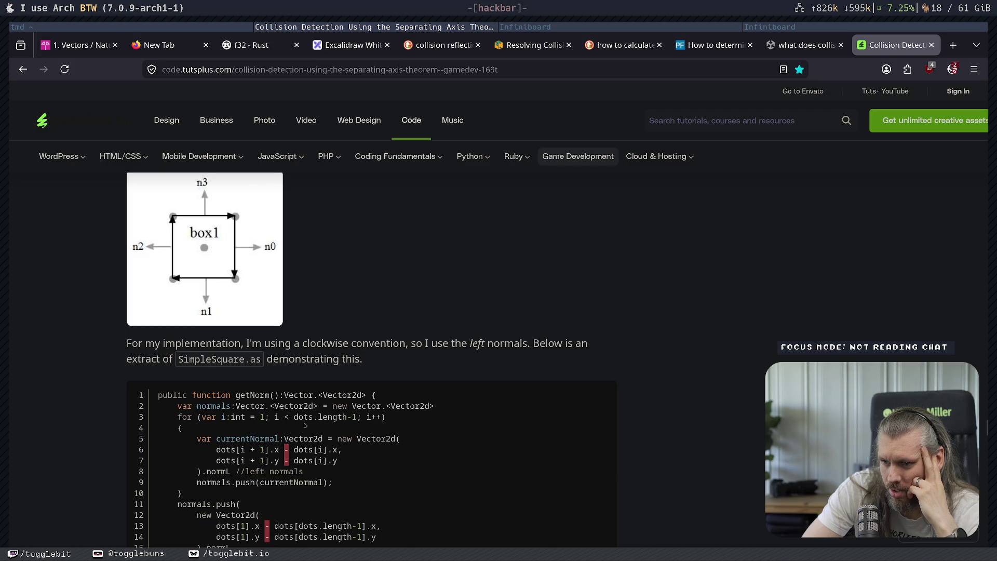
drag(297, 439, 333, 438)
click(374, 439)
drag(221, 449, 275, 450)
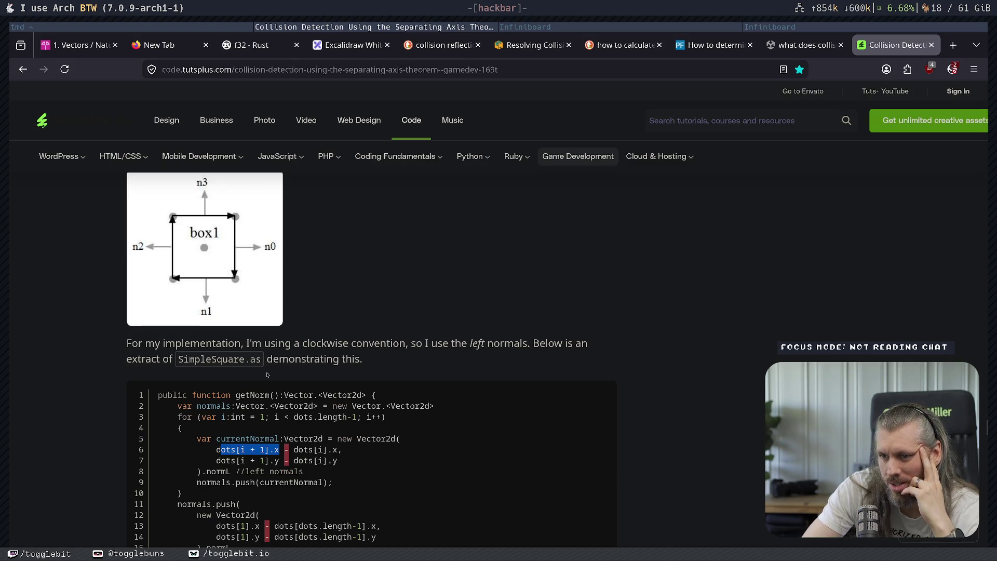
drag(216, 450, 283, 450)
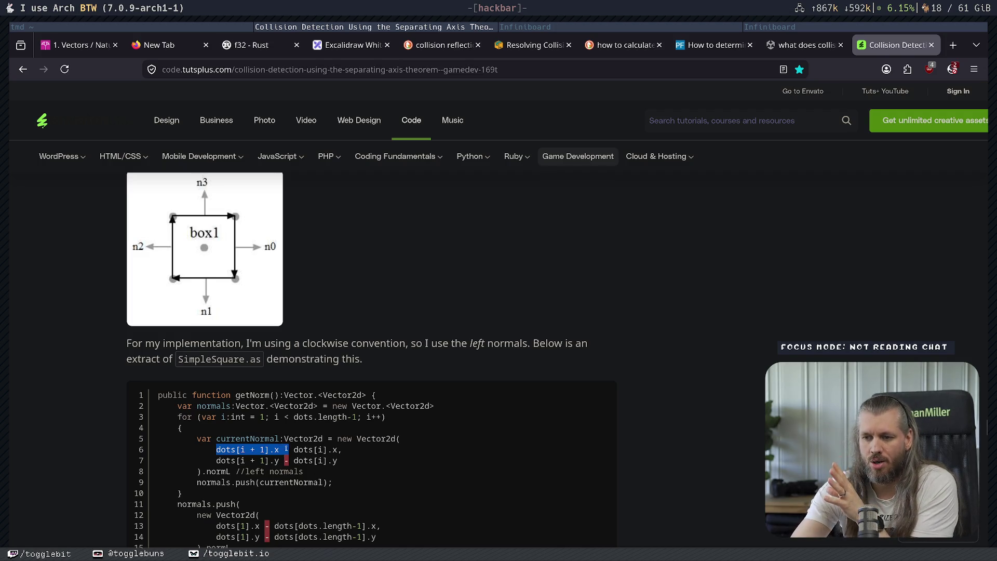
drag(293, 450, 357, 450)
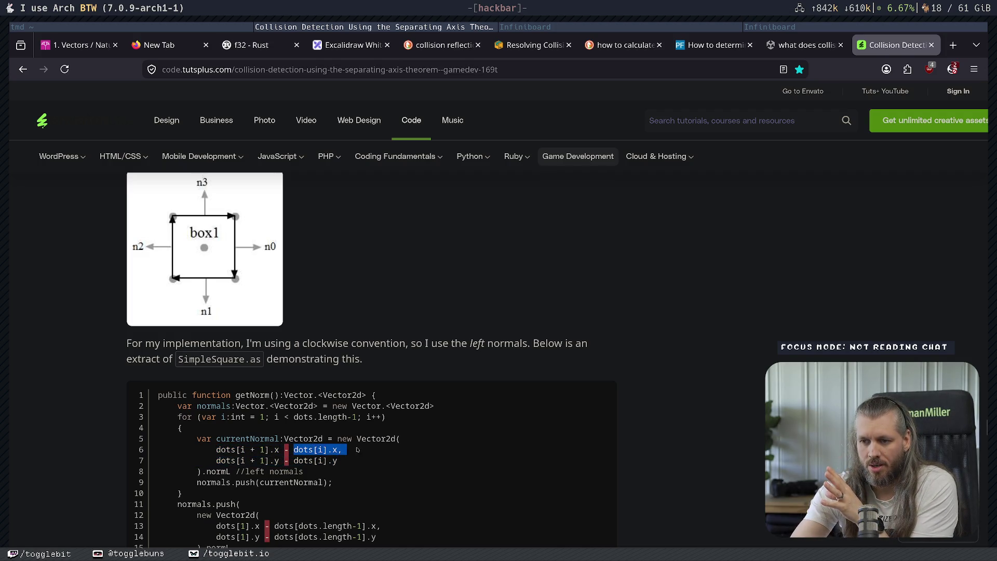
mouse_move(216, 450)
mouse_down()
mouse_move(320, 460)
mouse_move(300, 450)
mouse_up()
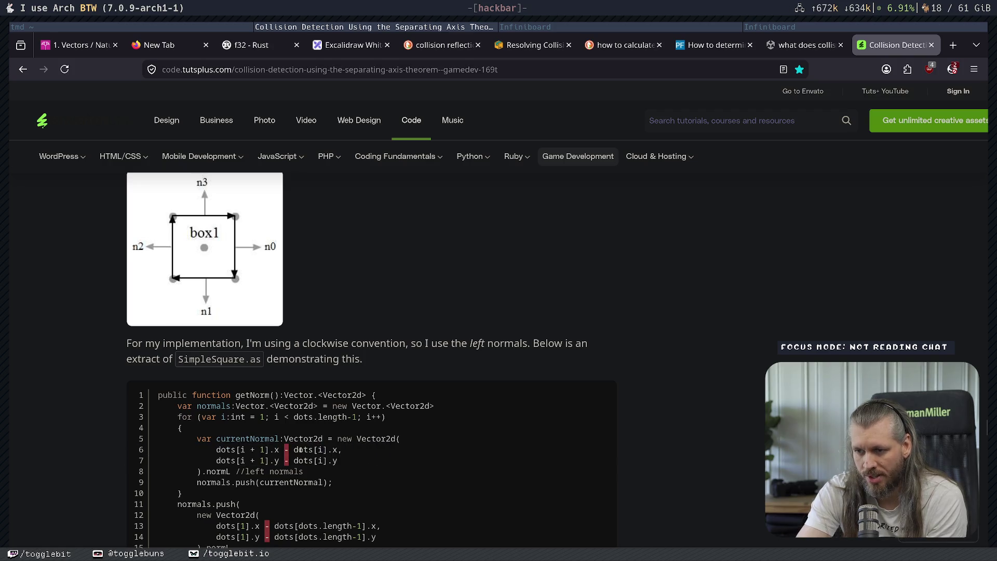
drag(217, 450, 281, 447)
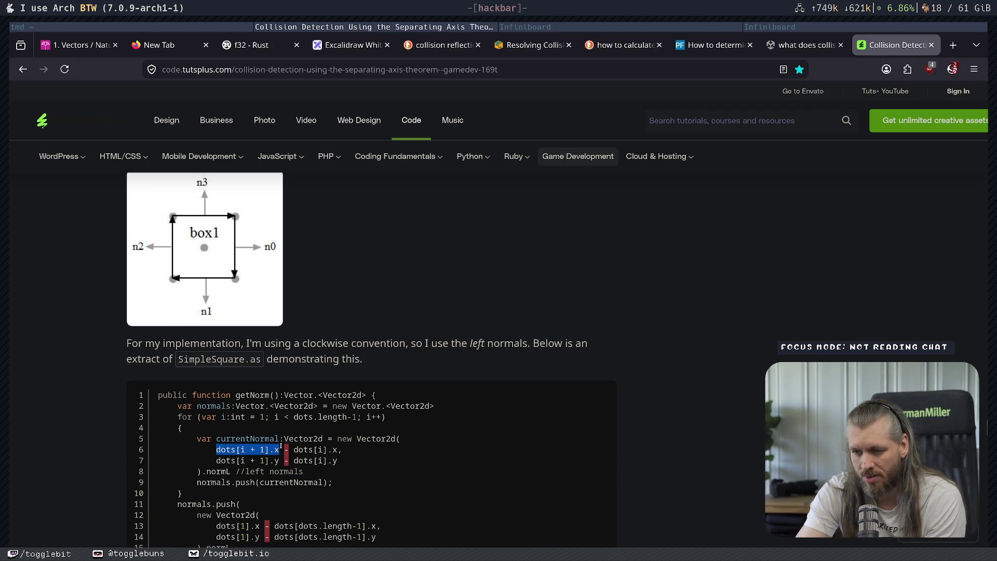
click(281, 446)
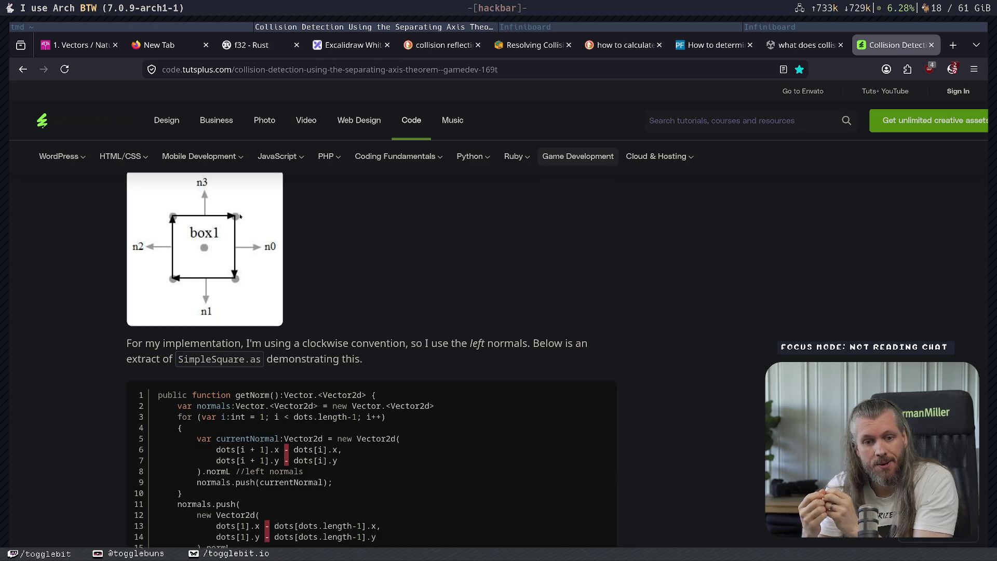
Scroll through the getNorm code listing, then bring up the Infiniboard whiteboard.
scroll(547, 285, down, 1)
scroll(548, 283, down, 3)
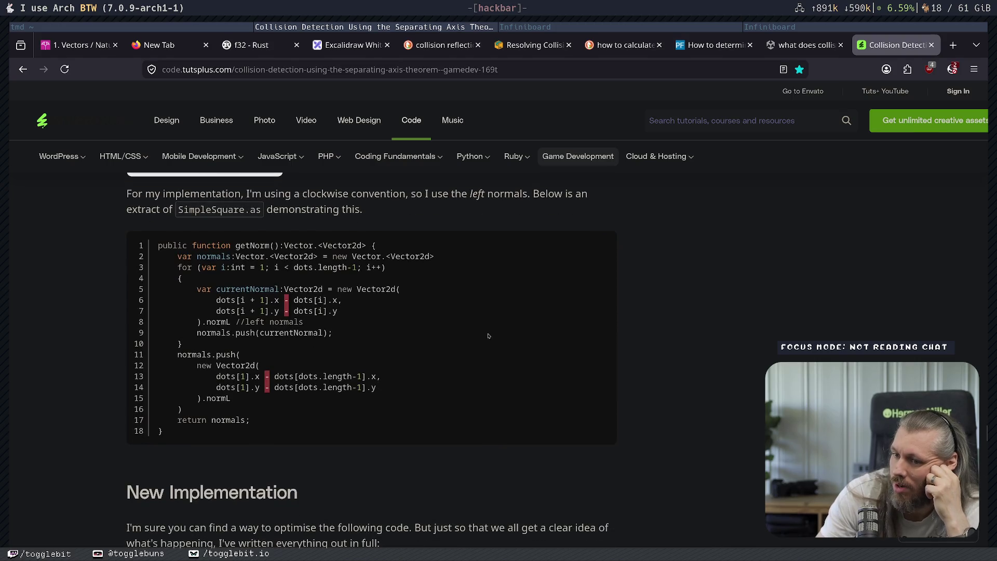
scroll(493, 322, up, 3)
scroll(493, 322, up, 1)
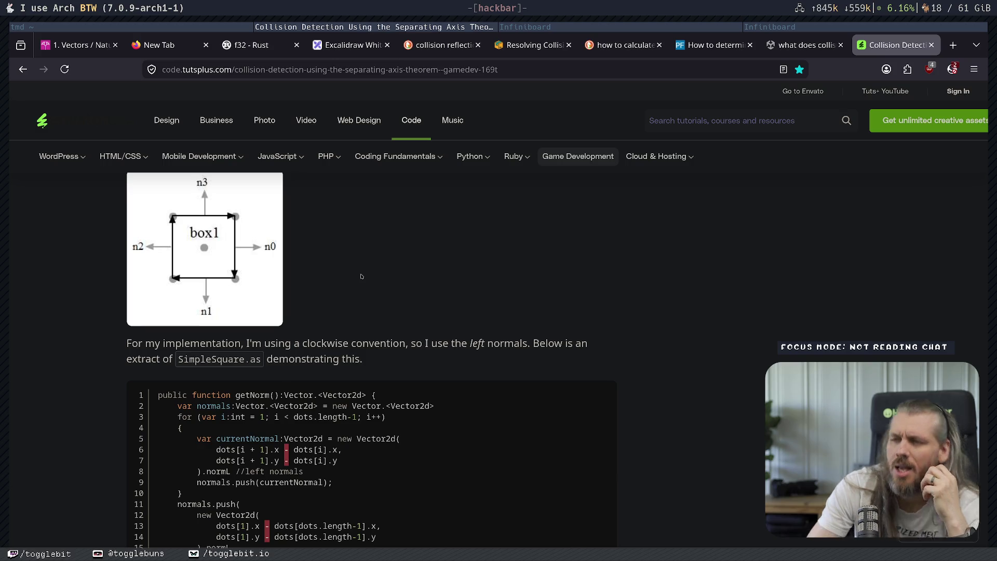
click(611, 27)
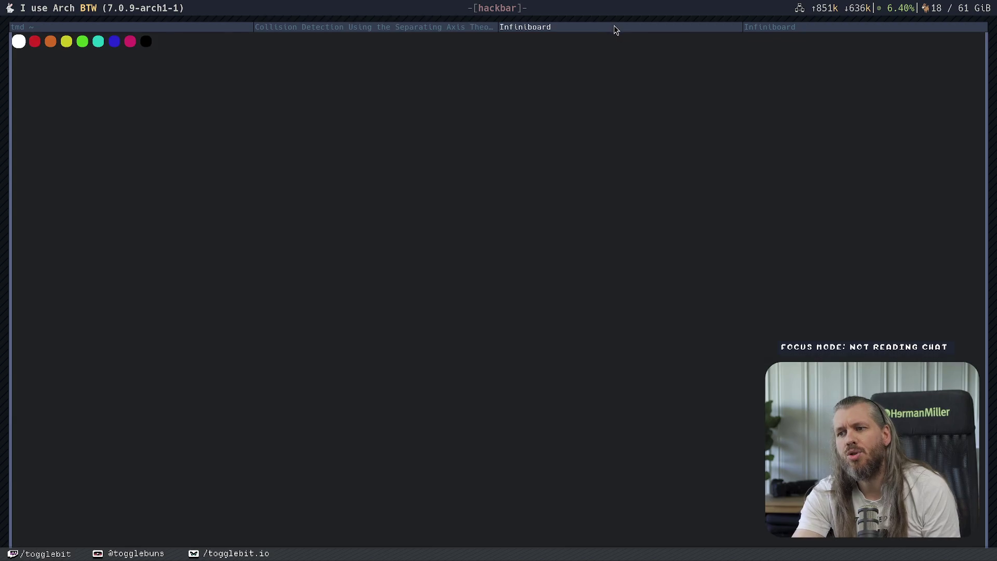
On the overlapping-squares board, sketch lines between the square centres and corner, then erase them.
click(818, 27)
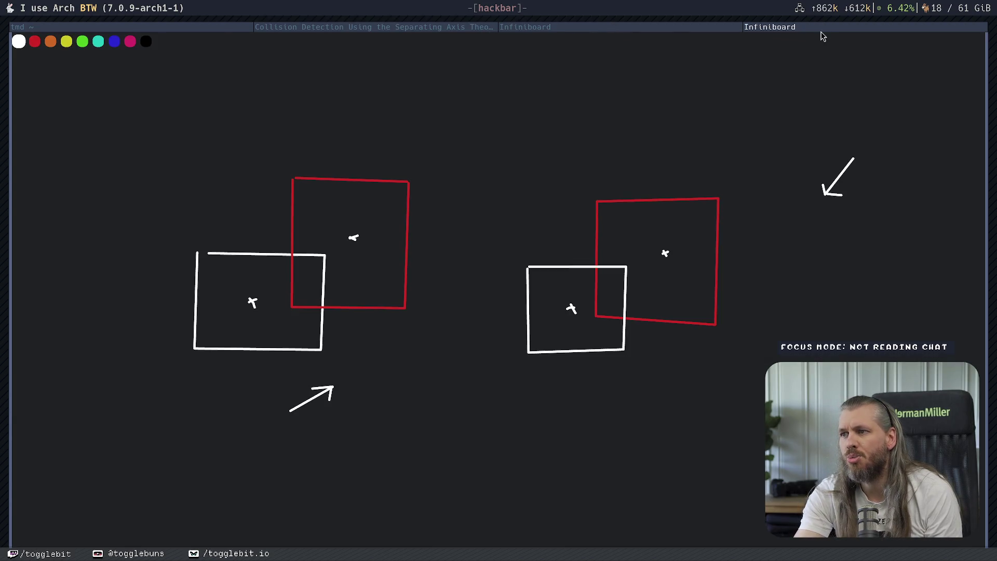
drag(252, 303, 354, 238)
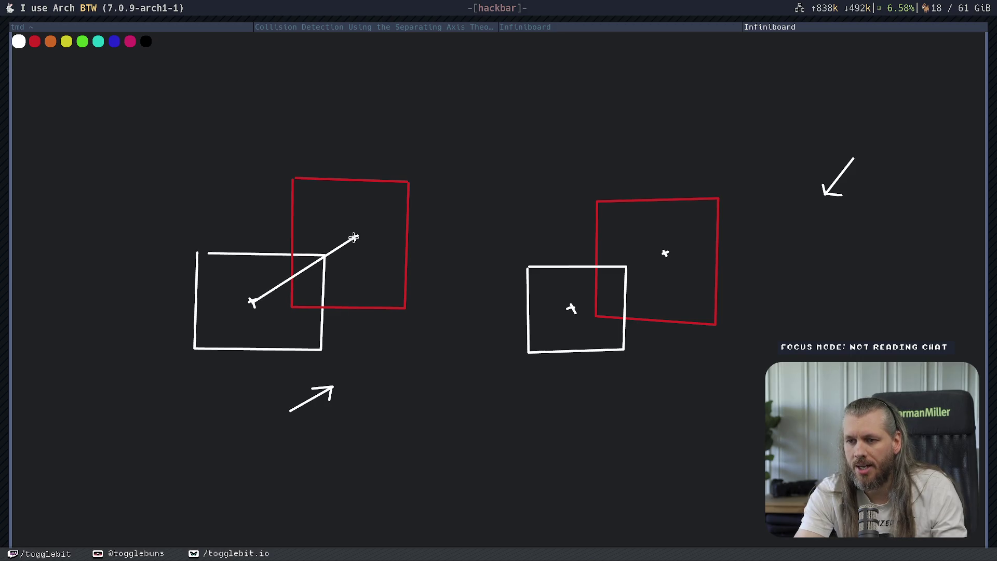
drag(225, 193, 432, 355)
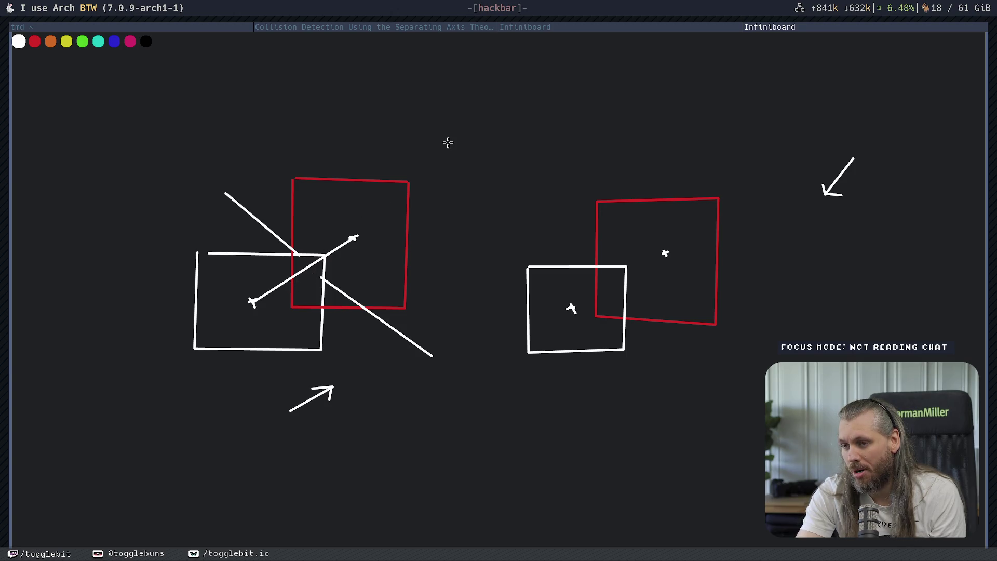
drag(334, 238, 340, 267)
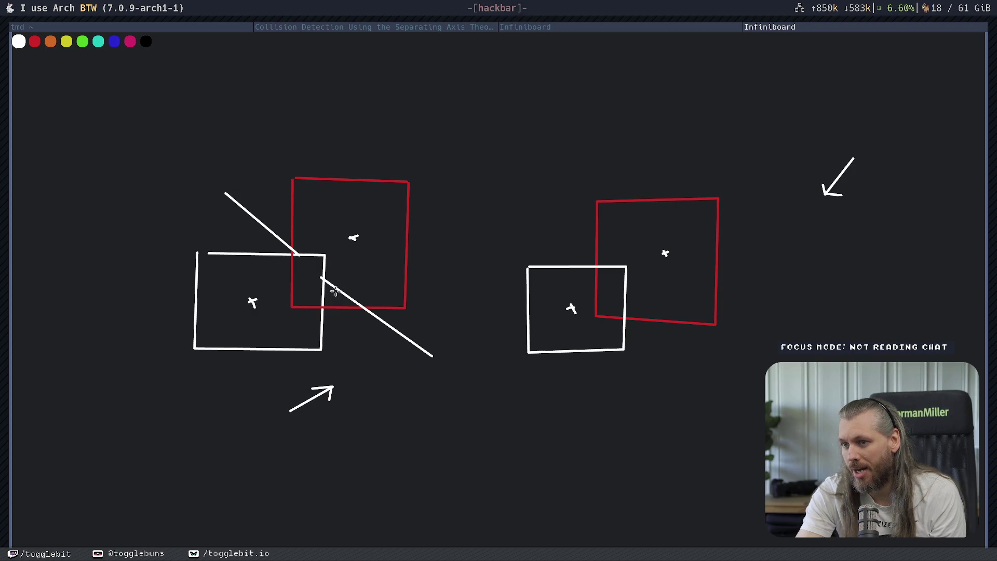
click(336, 289)
click(265, 226)
Close the empty whiteboard with Super+Shift+Q and return to the Tuts+ SAT article.
click(522, 28)
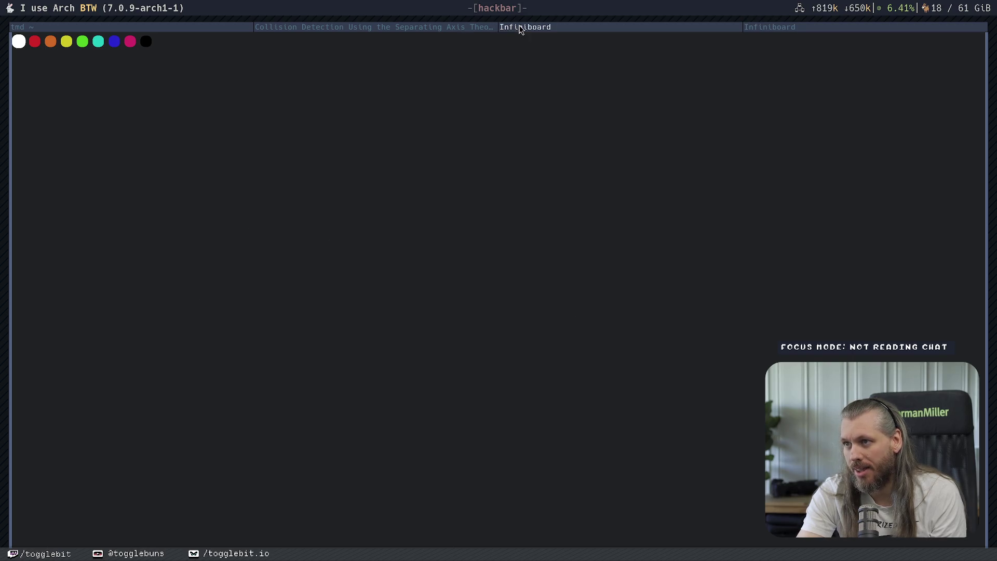
key(super+shift+q)
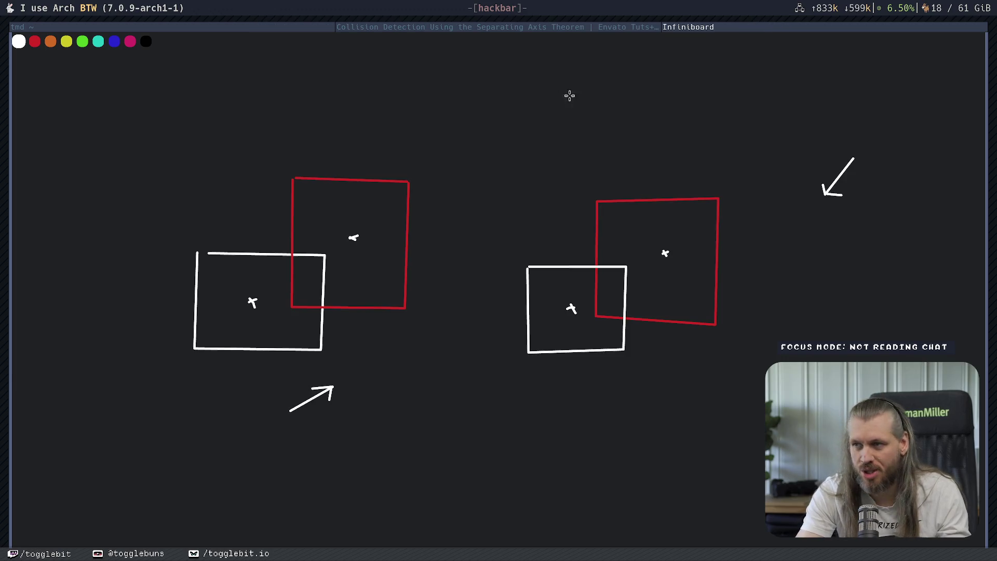
click(508, 30)
Scroll through the getNorm code block and back up to the box1 normals diagram.
scroll(365, 339, down, 8)
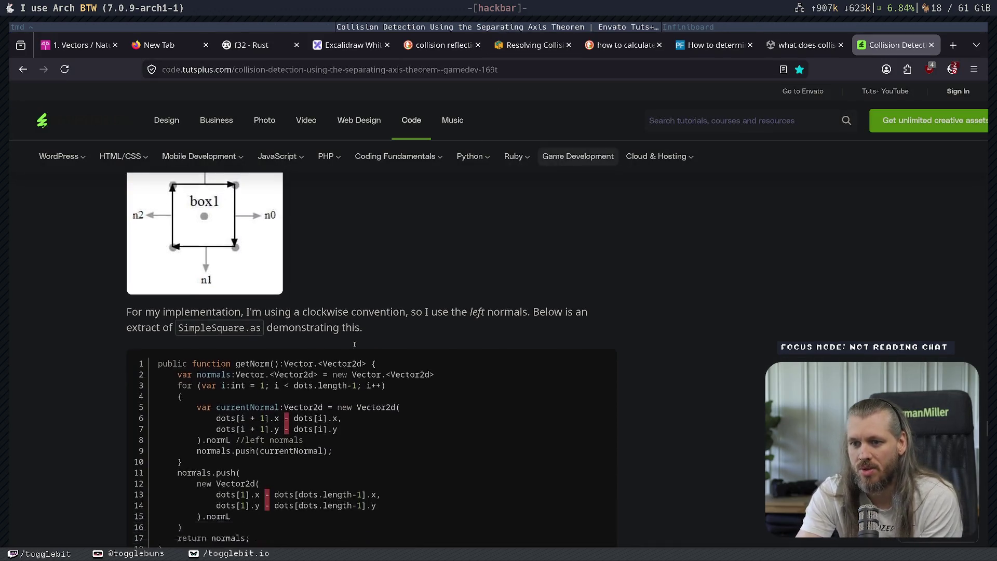
scroll(311, 332, up, 10)
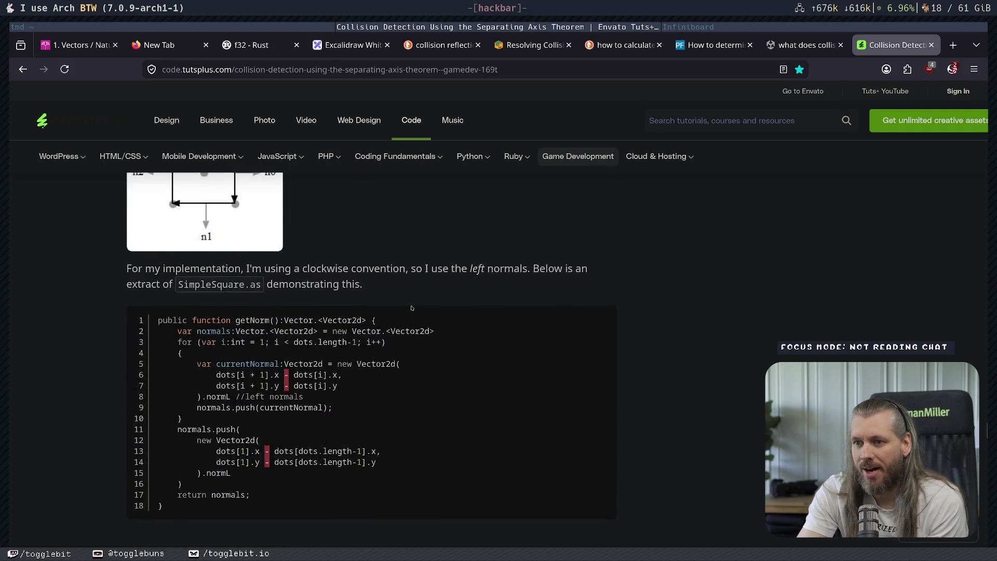